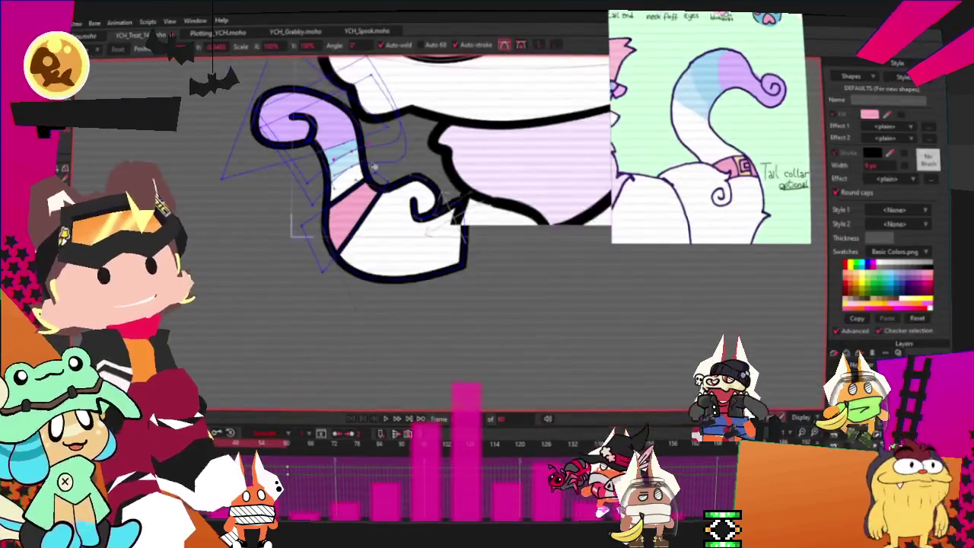
- Select the collar square on the cat's tail, change its fill from pink to tan, and deselect it
scroll(434, 193, "up", 3)
scroll(434, 193, "up", 2)
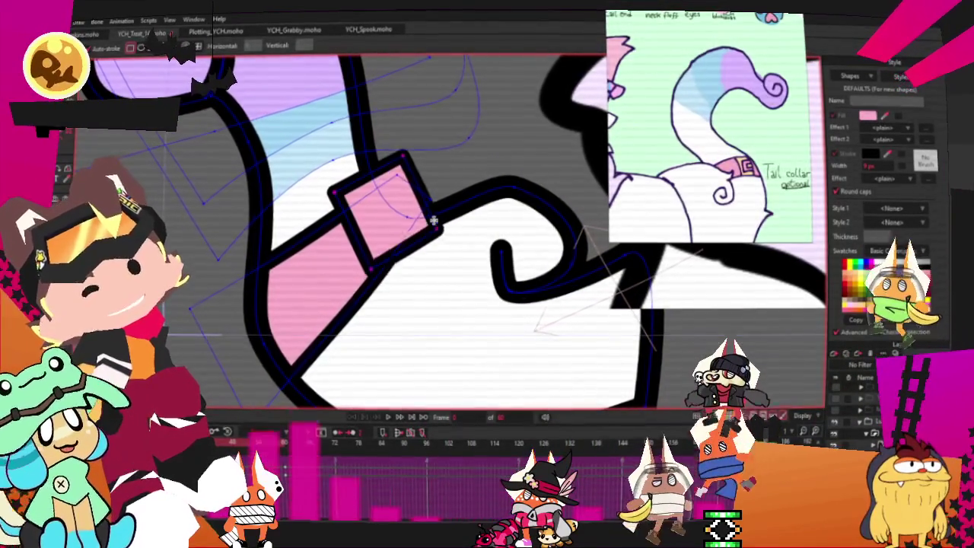
key("q")
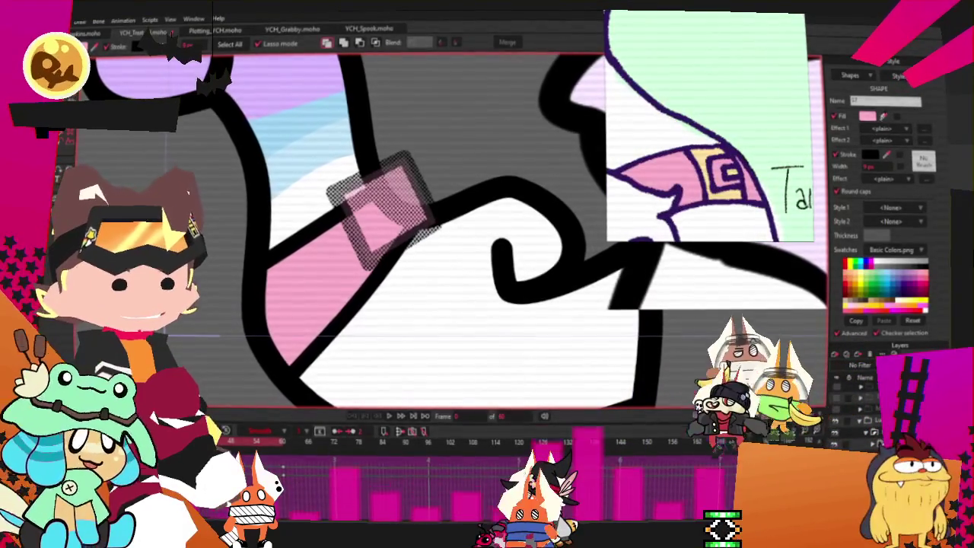
left_click(425, 108)
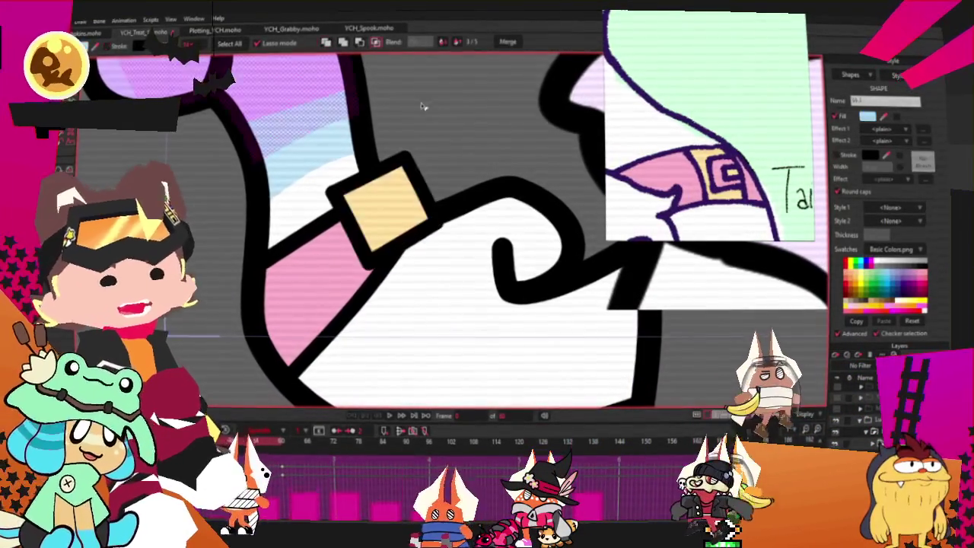
key("t")
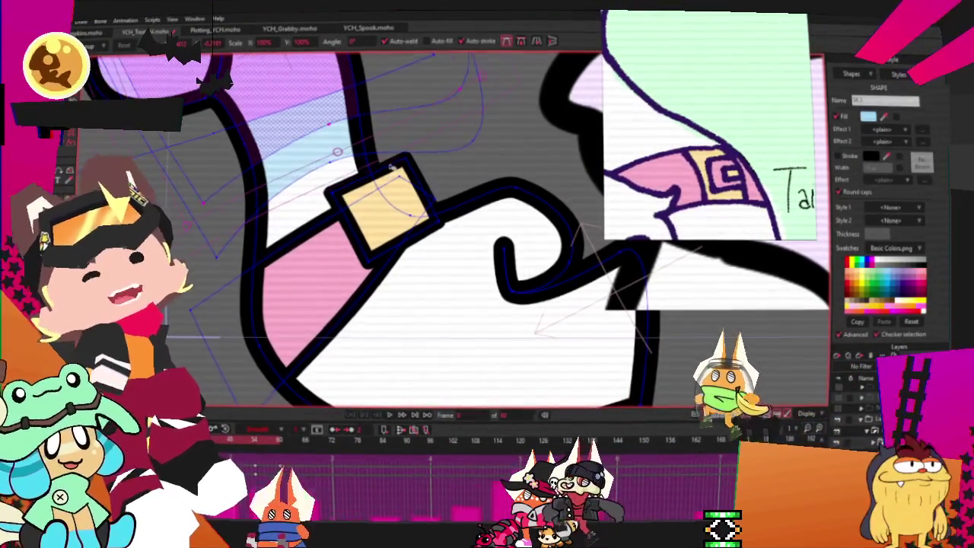
left_click(409, 162)
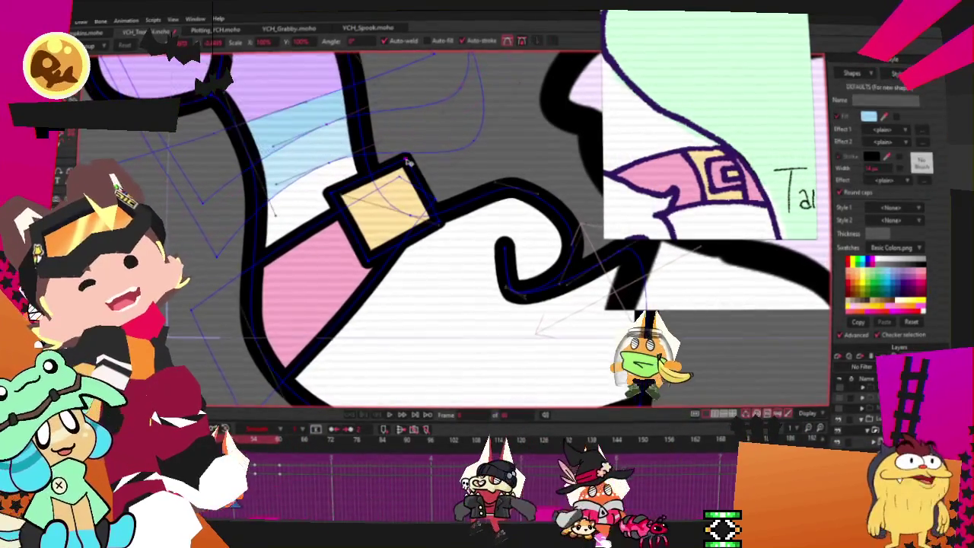
scroll(411, 186, "up", 2)
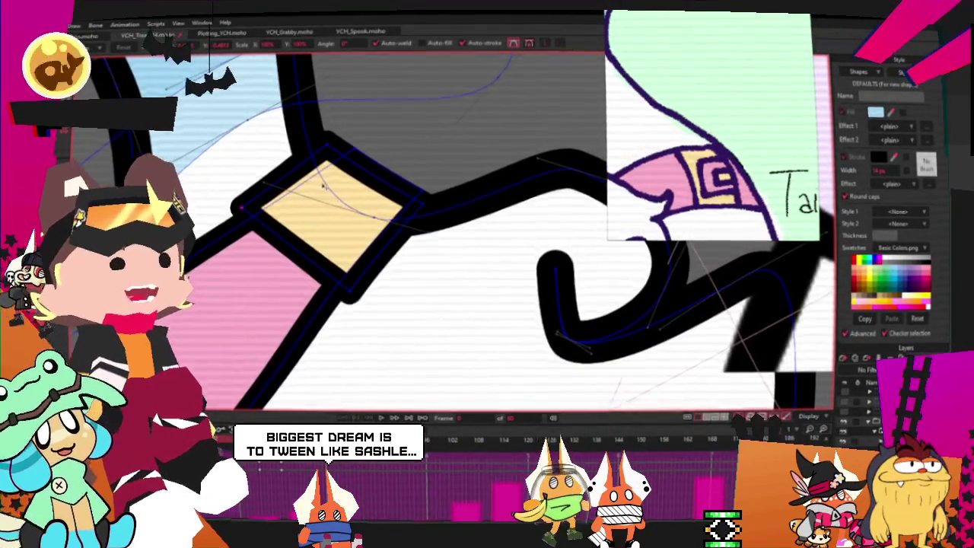
scroll(358, 277, "up", 1)
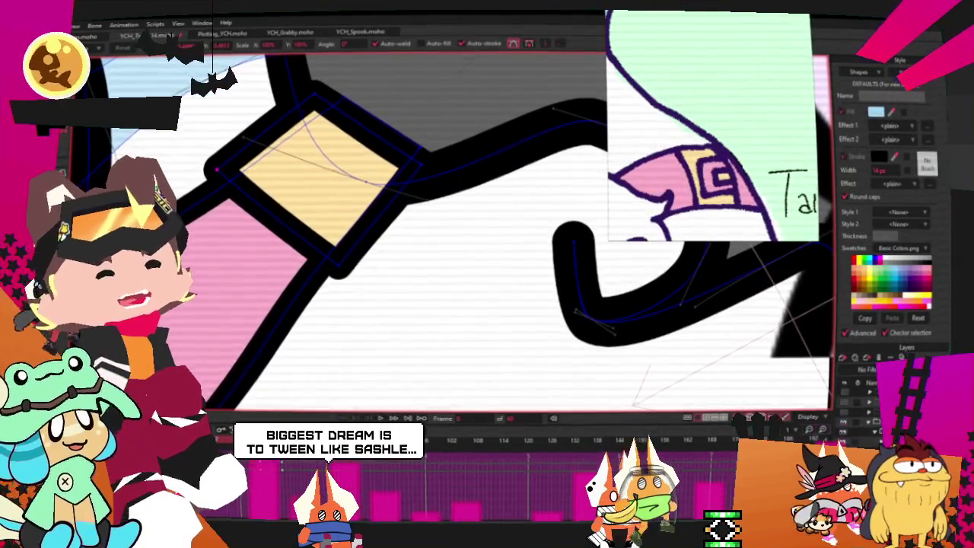
key("r")
scroll(348, 116, "up", 1)
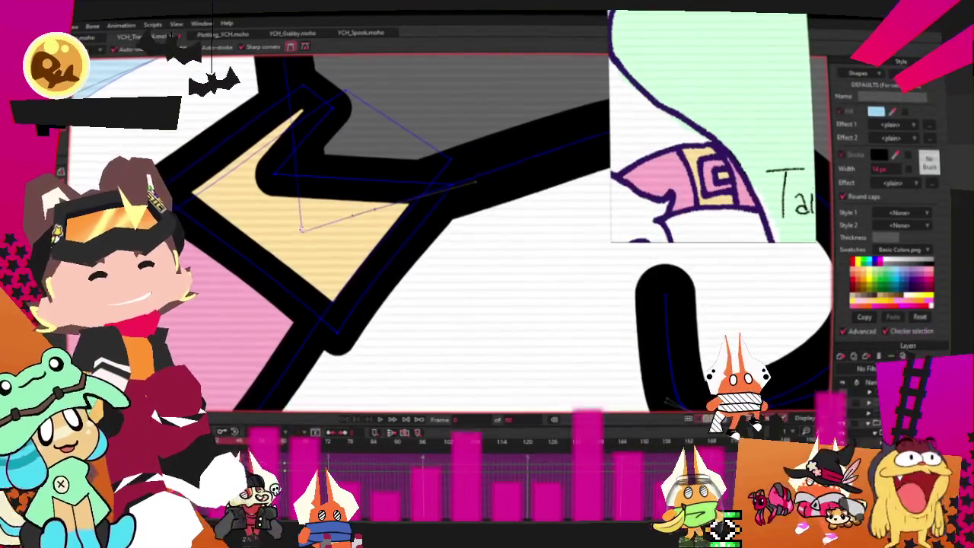
left_click_drag(378, 174, 305, 251)
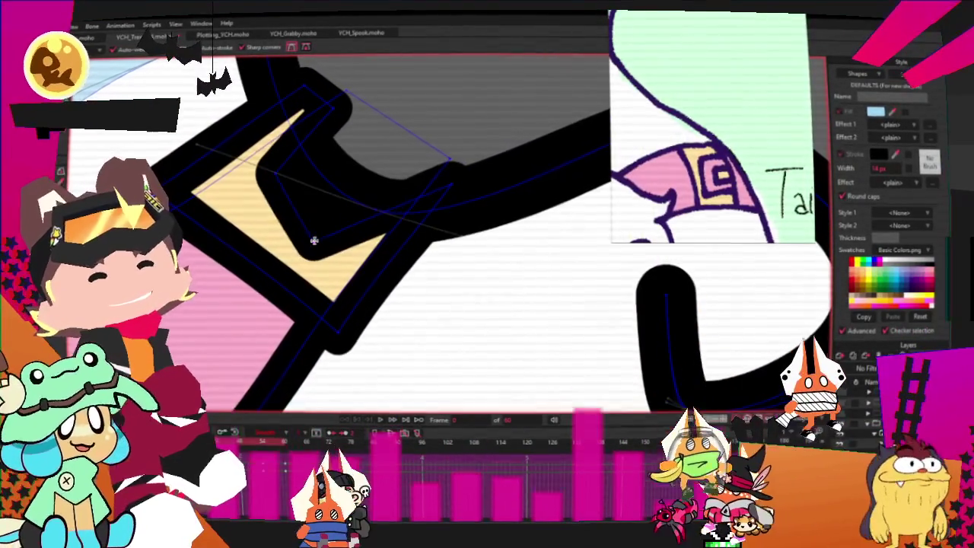
key("ctrl+z")
scroll(342, 160, "down", 1)
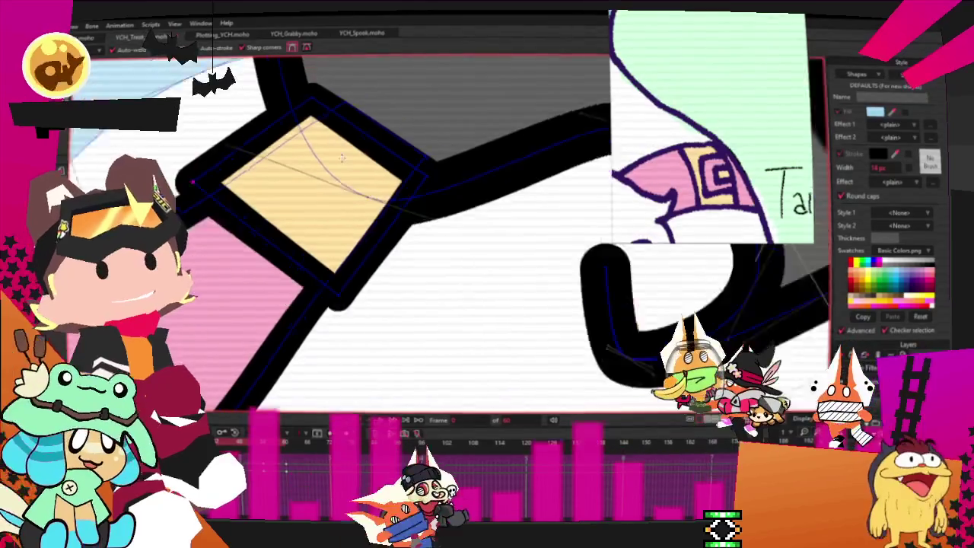
scroll(343, 159, "down", 2)
scroll(343, 160, "down", 1)
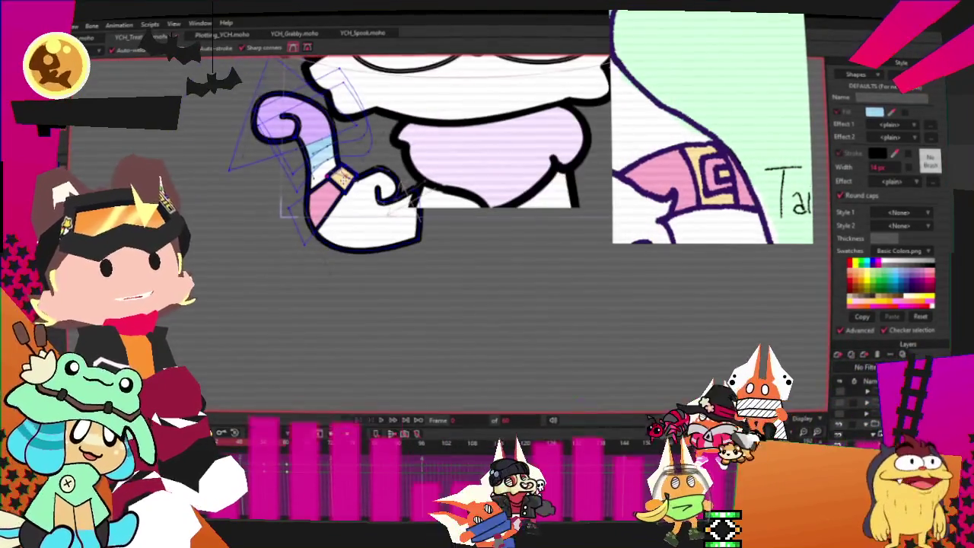
scroll(336, 121, "up", 1)
scroll(337, 121, "up", 1)
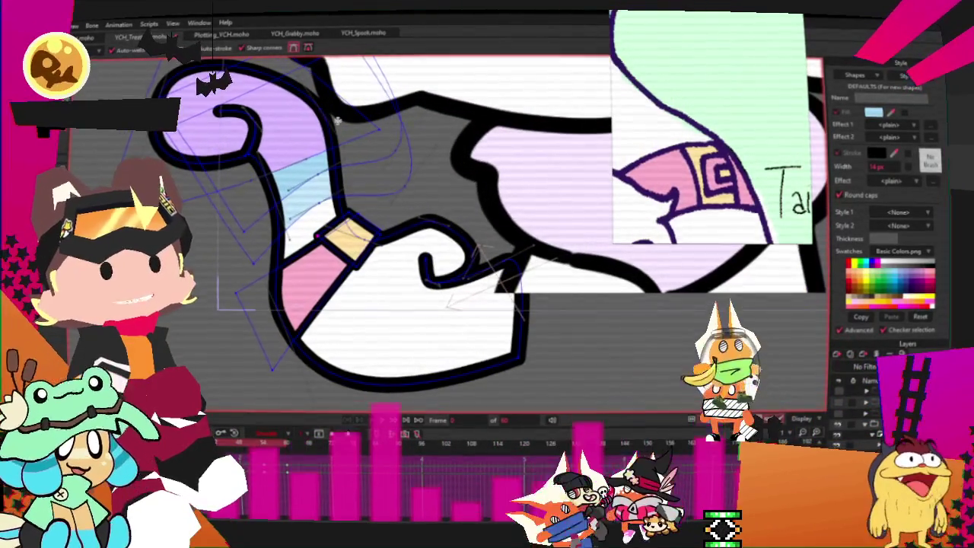
scroll(338, 120, "down", 1)
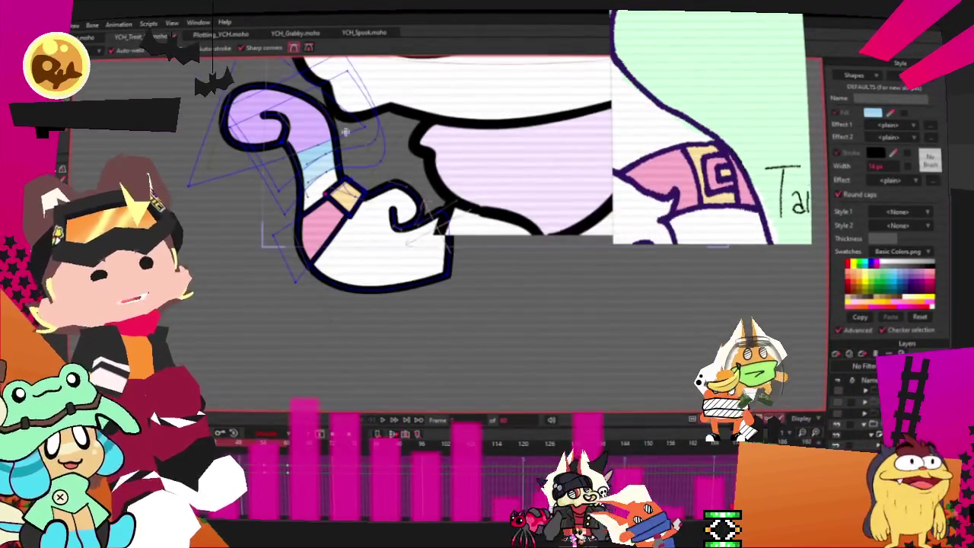
left_click_drag(204, 177, 308, 206)
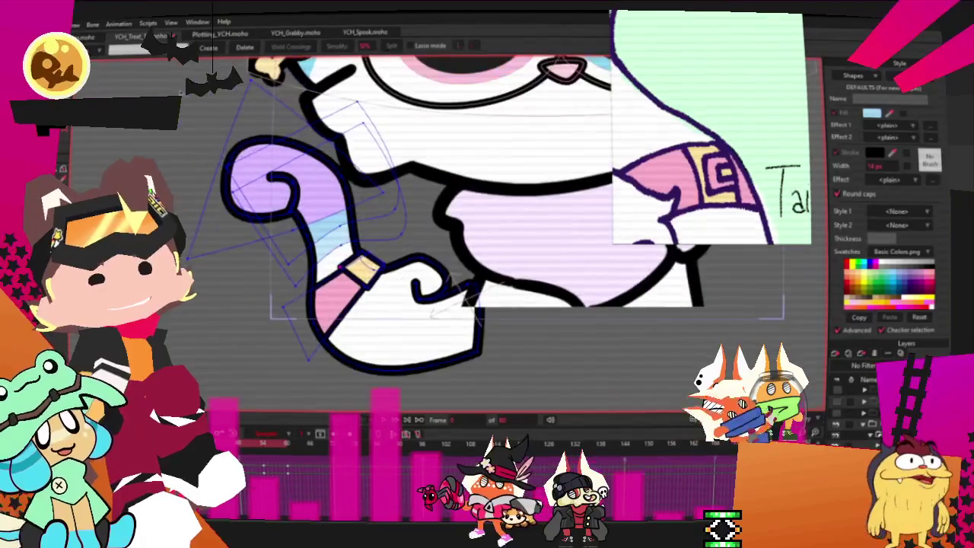
left_click_drag(395, 215, 389, 213)
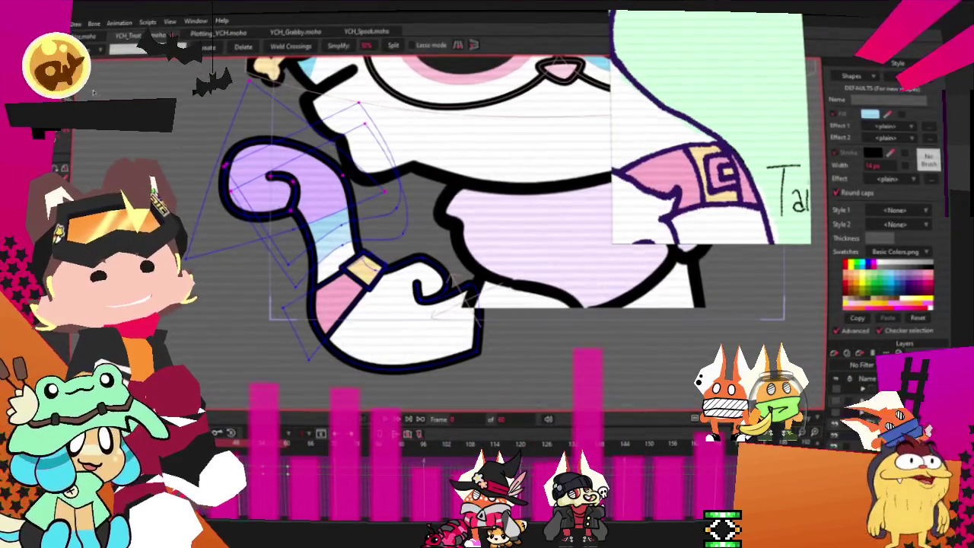
scroll(327, 130, "down", 1)
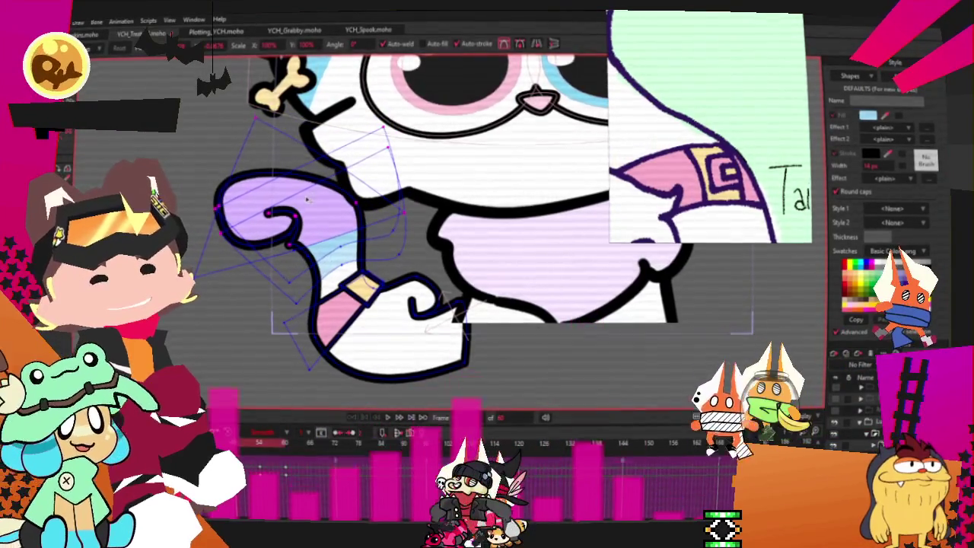
scroll(295, 208, "up", 2)
scroll(297, 231, "down", 1)
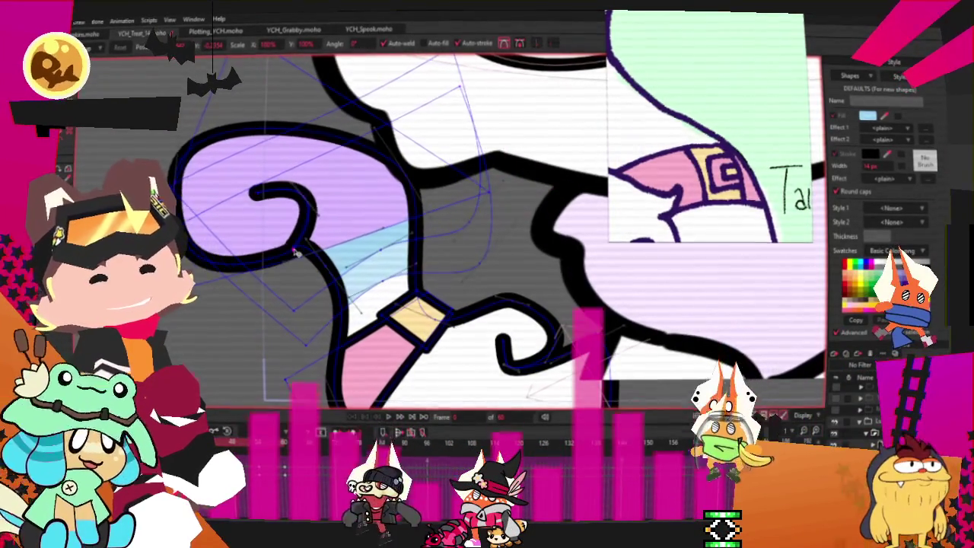
scroll(304, 229, "down", 1)
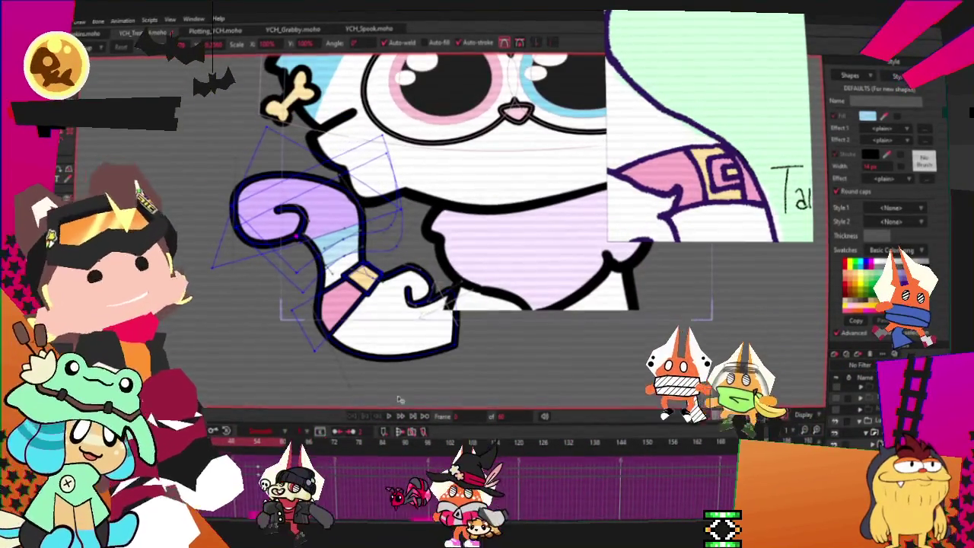
key("g")
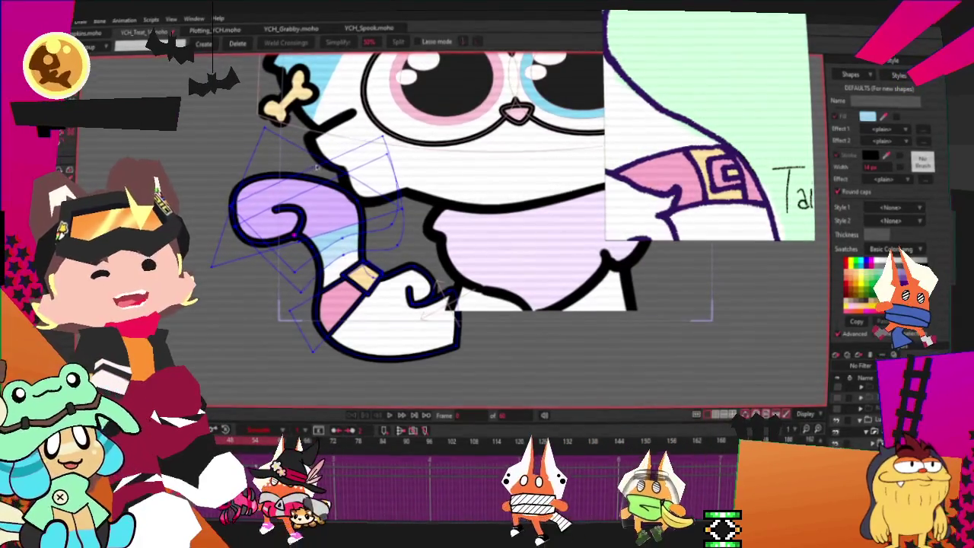
scroll(415, 264, "up", 1)
scroll(417, 263, "up", 1)
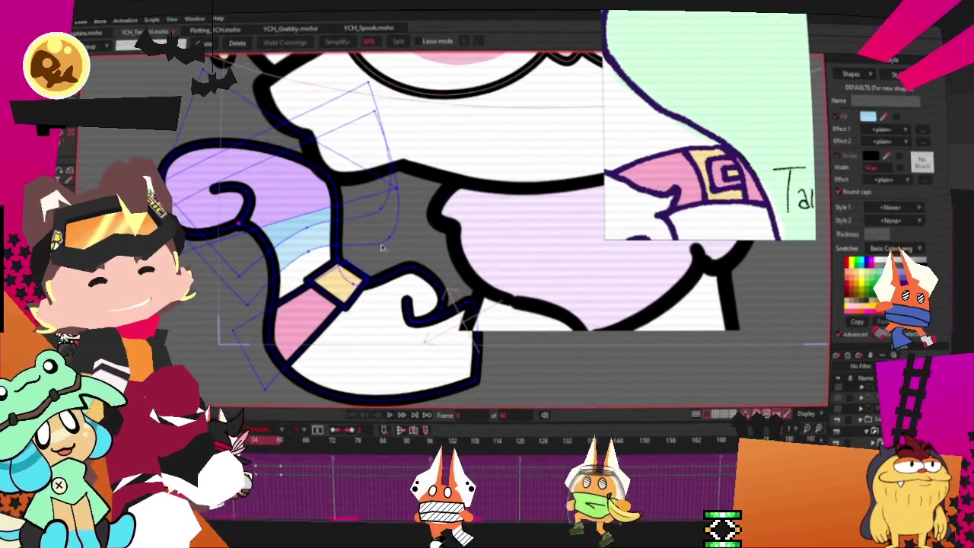
left_click_drag(381, 245, 516, 349)
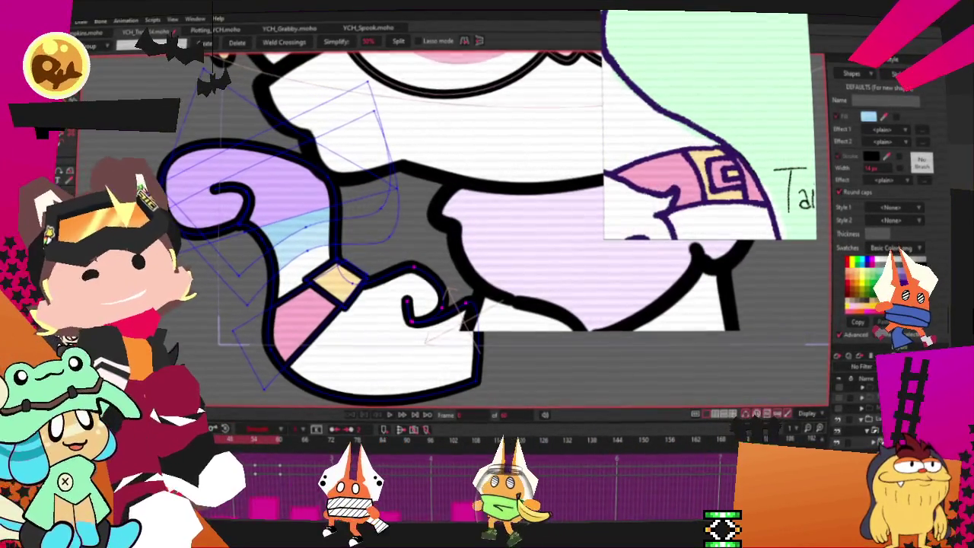
key("t")
scroll(444, 302, "up", 1)
scroll(443, 302, "up", 1)
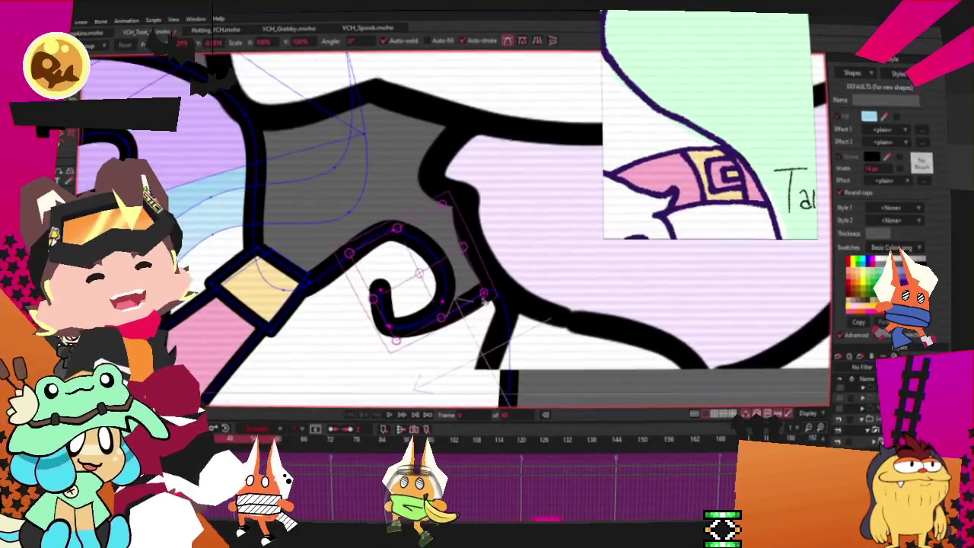
scroll(471, 274, "up", 1)
scroll(493, 255, "up", 1)
scroll(495, 262, "up", 1)
scroll(495, 265, "down", 1)
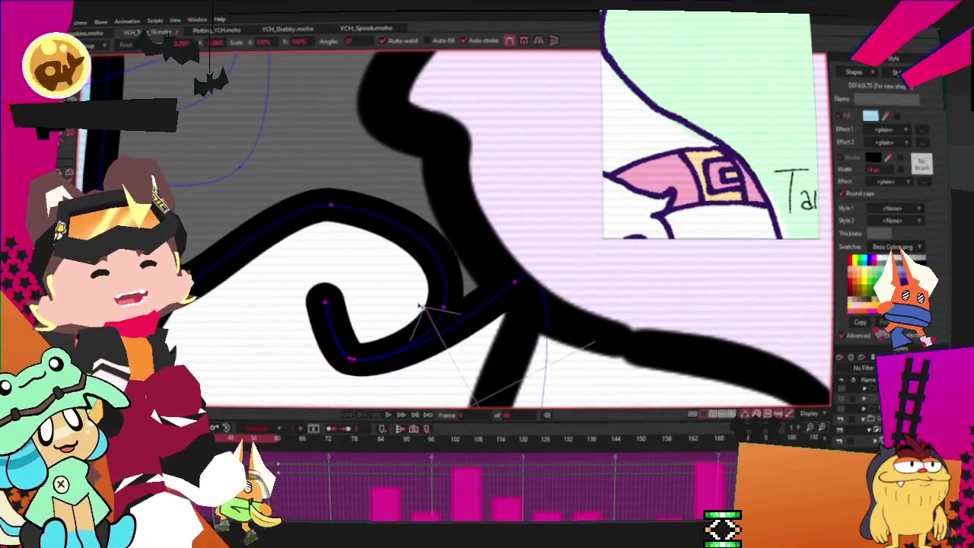
scroll(407, 257, "down", 1)
scroll(441, 270, "down", 1)
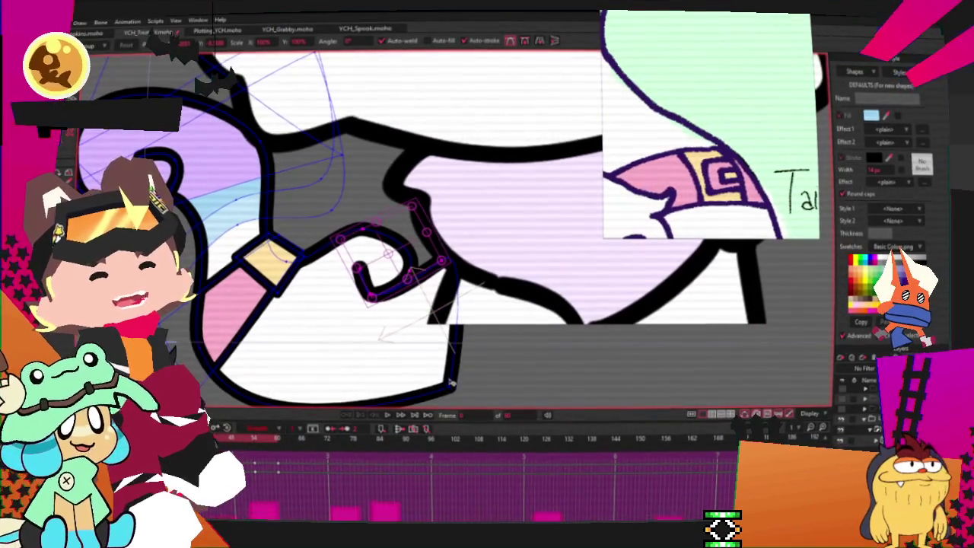
left_click_drag(453, 390, 493, 388)
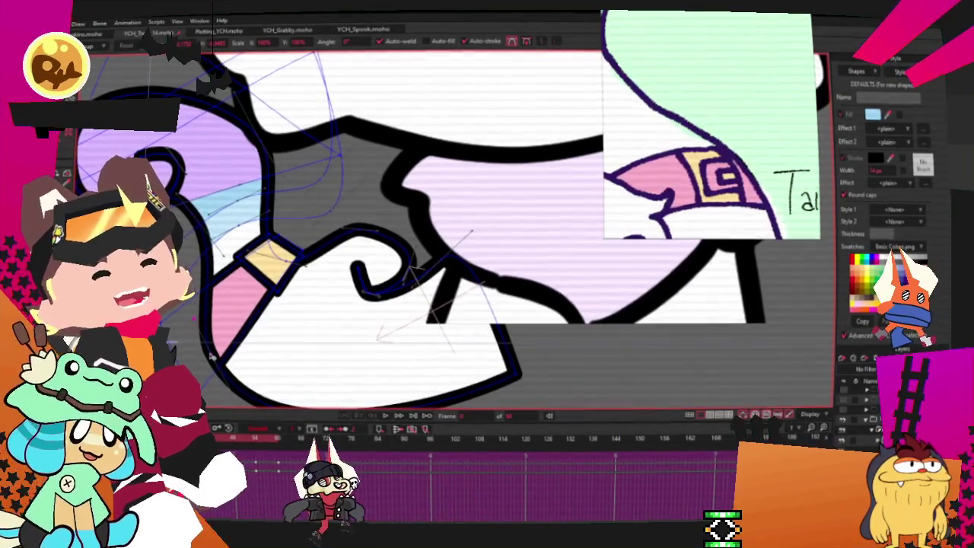
scroll(278, 369, "down", 3)
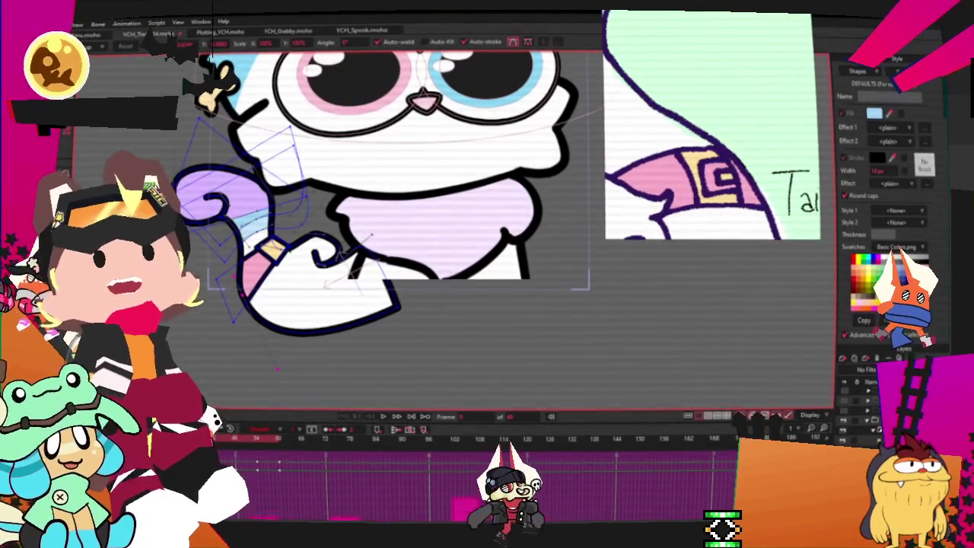
scroll(278, 369, "up", 1)
scroll(251, 365, "up", 1)
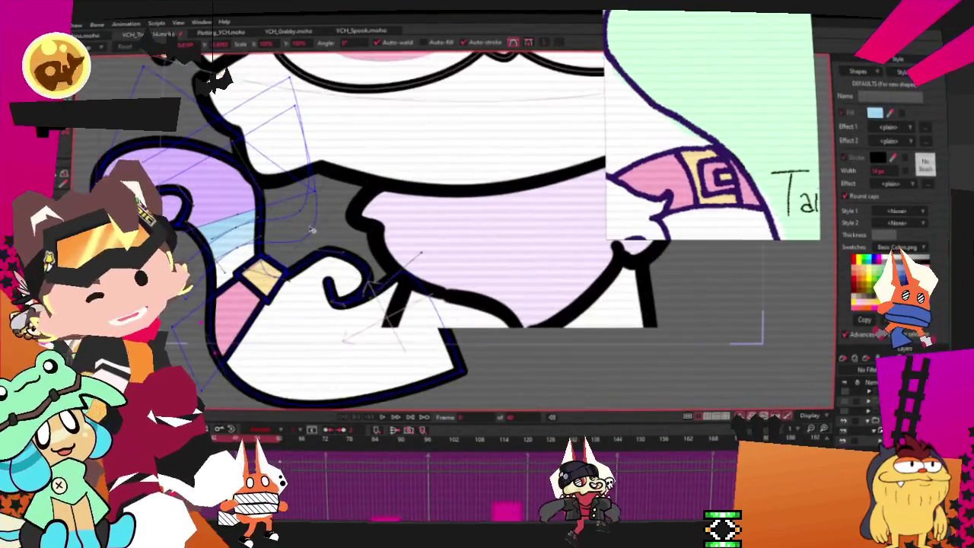
scroll(201, 362, "up", 1)
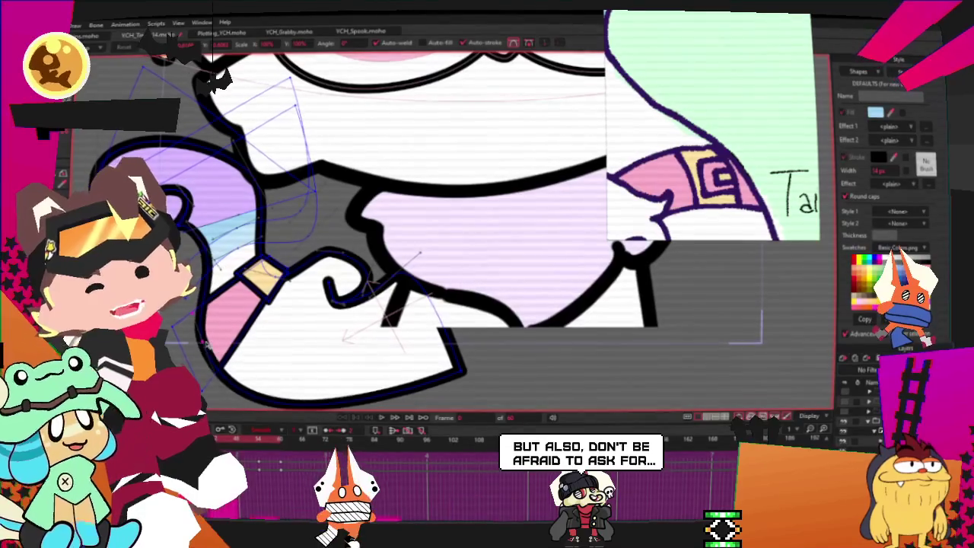
scroll(365, 180, "down", 2)
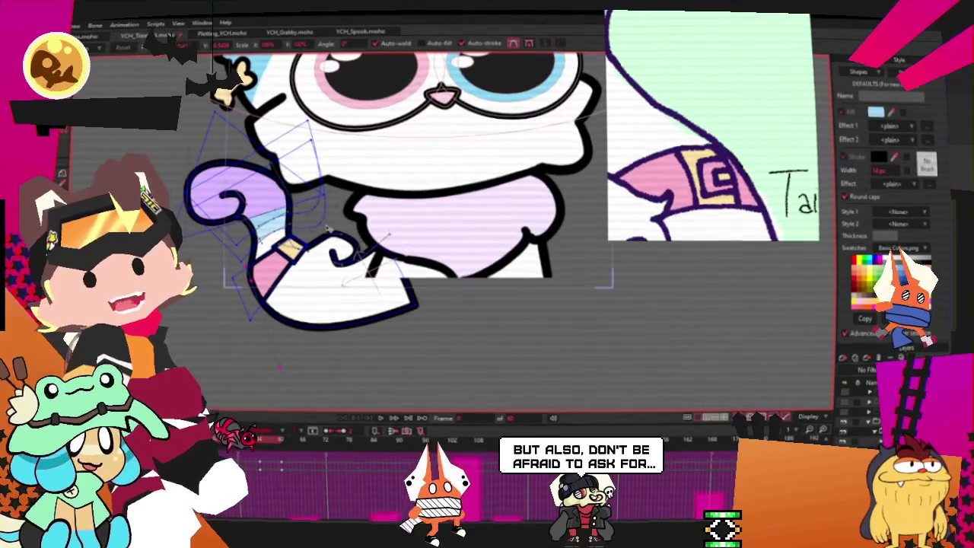
scroll(281, 368, "up", 2)
scroll(280, 369, "down", 3)
scroll(280, 368, "up", 3)
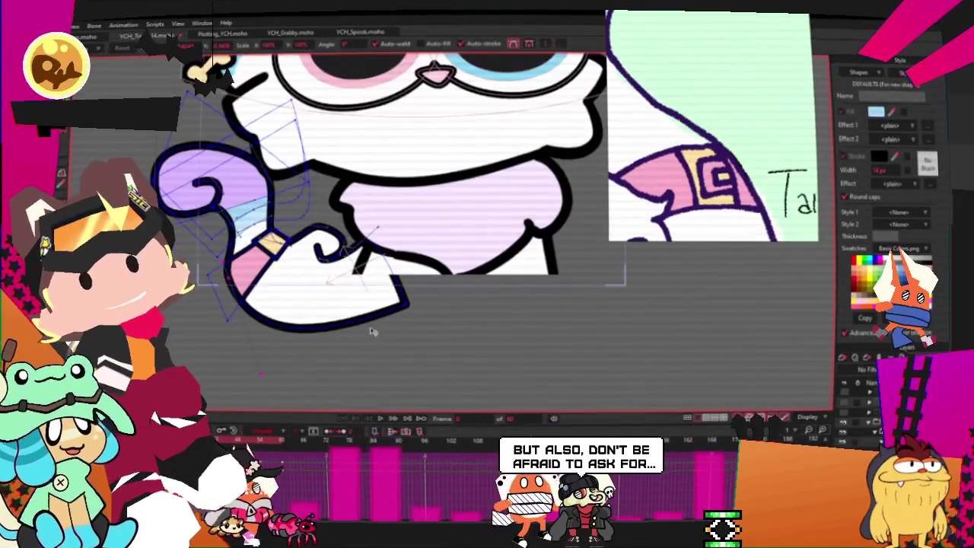
scroll(280, 369, "down", 2)
key("space")
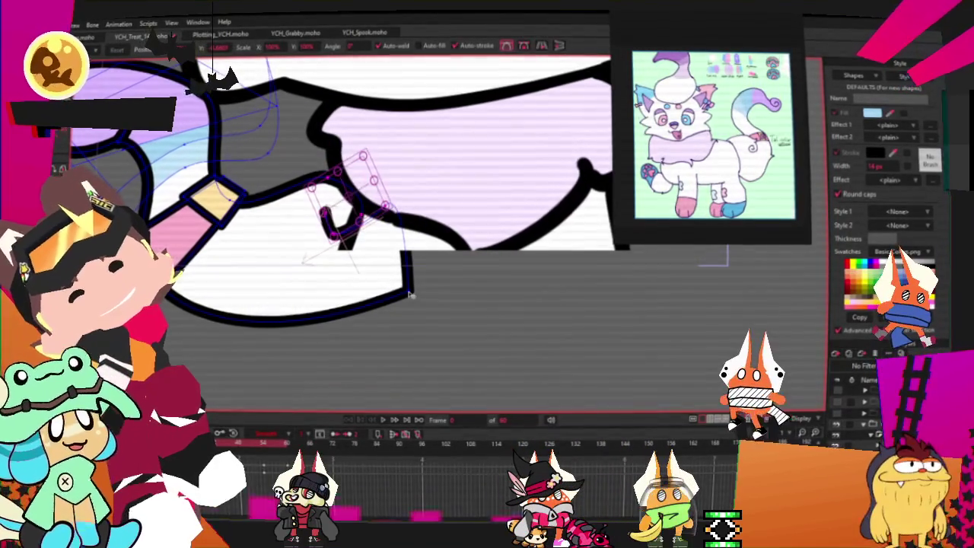
- Drag the white body's bottom corners further down and widen the body to the right
left_click_drag(409, 295, 412, 320)
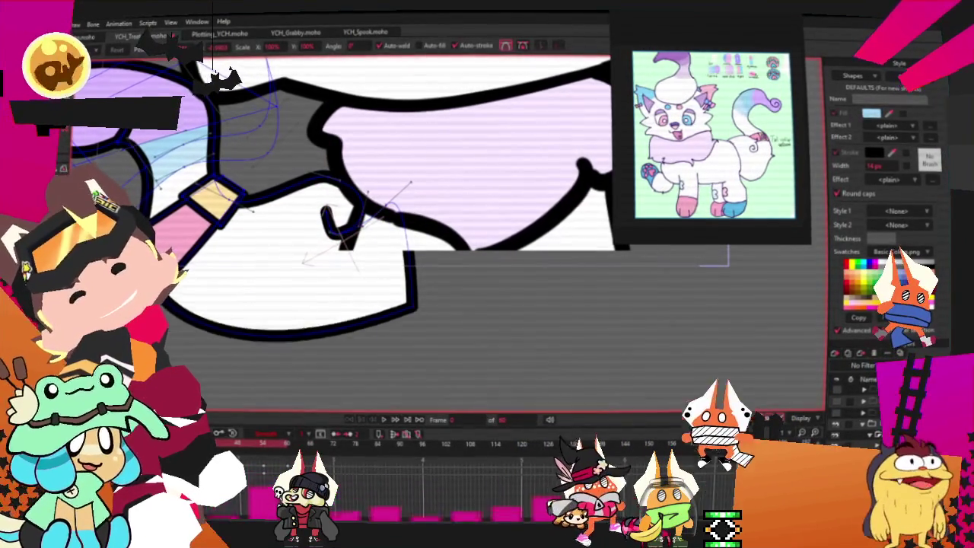
left_click_drag(261, 378, 262, 449)
left_click_drag(414, 309, 525, 326)
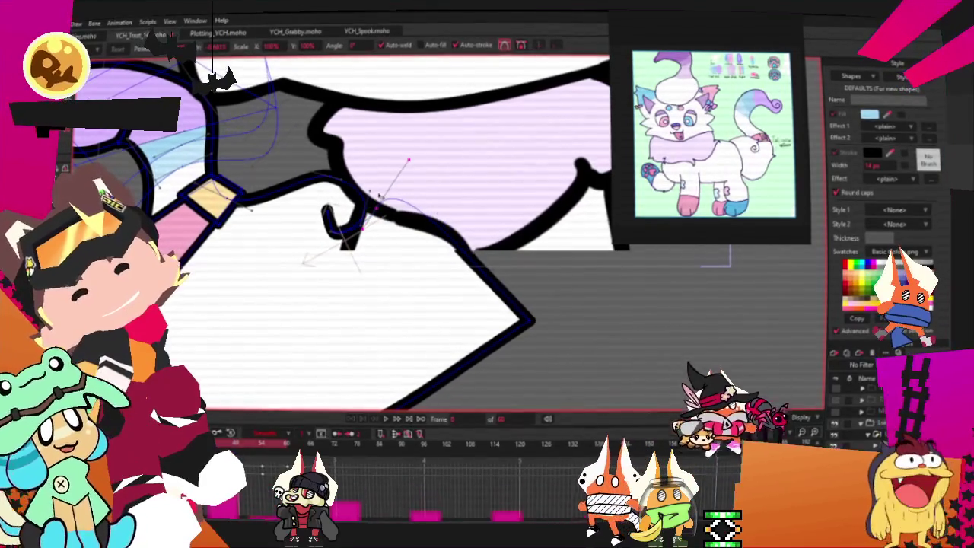
scroll(373, 183, "down", 3)
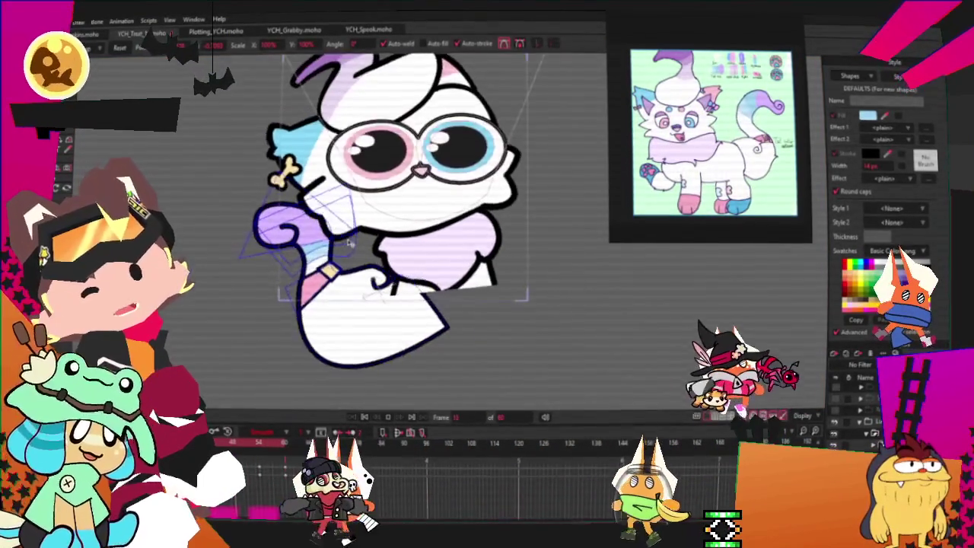
scroll(350, 242, "up", 3)
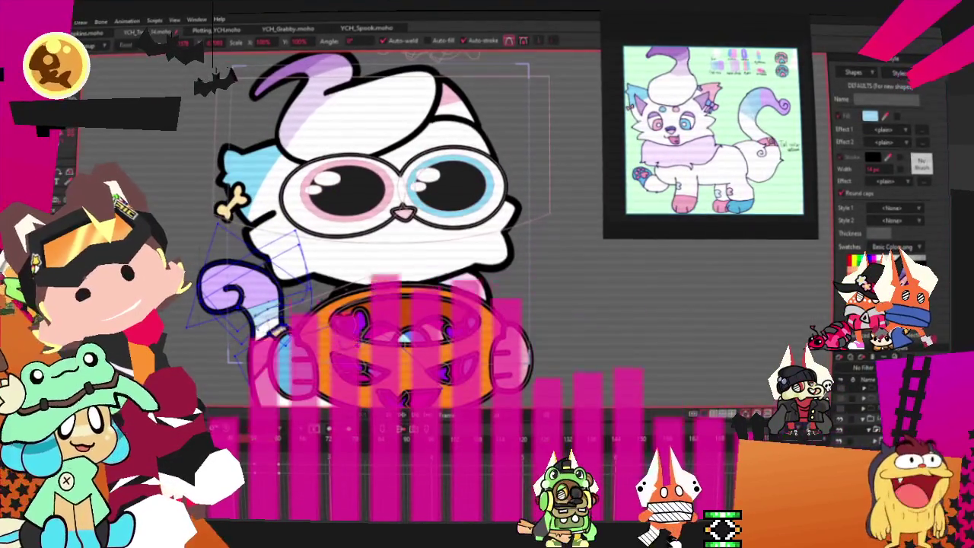
- Switch between the Magnet (X) and Select Points (G) tools to reshape the body outline
key("x")
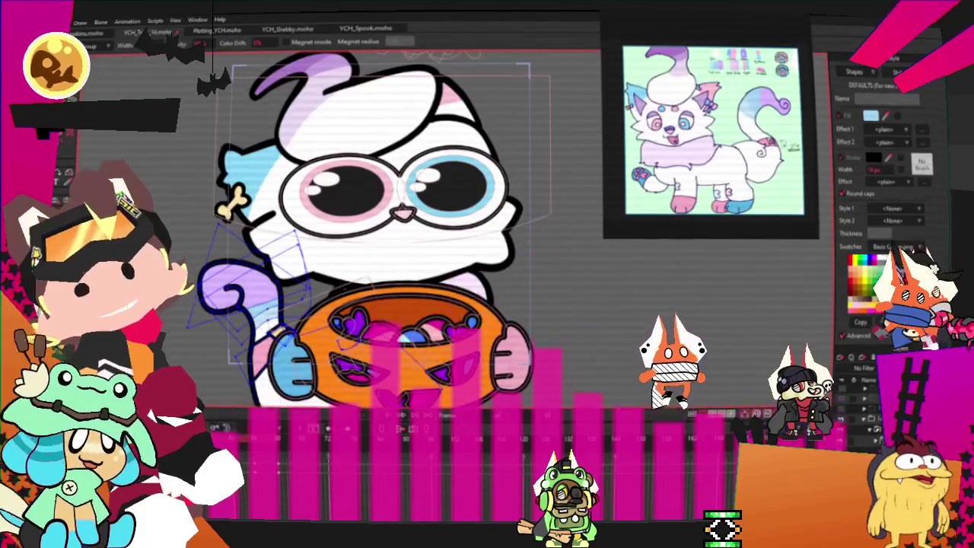
key("g")
key("x")
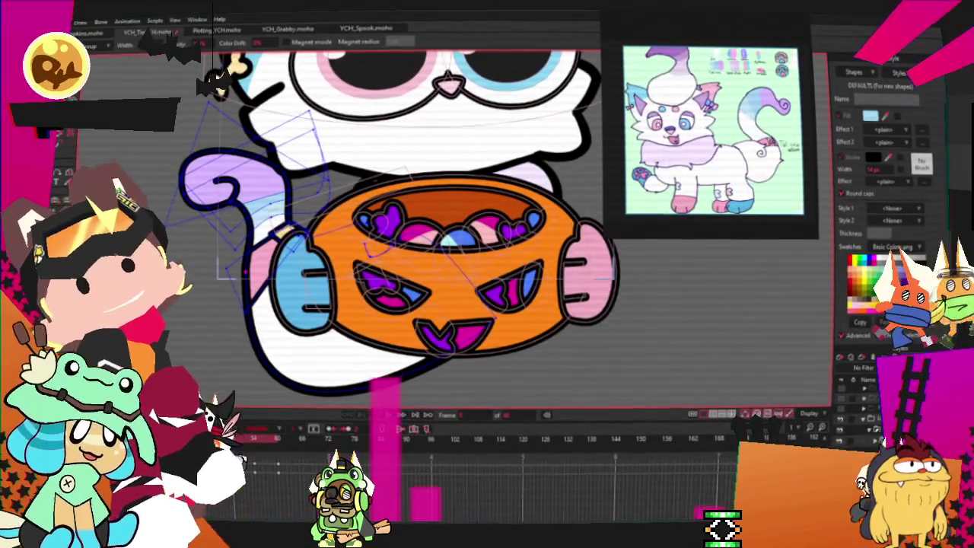
scroll(457, 283, "down", 5)
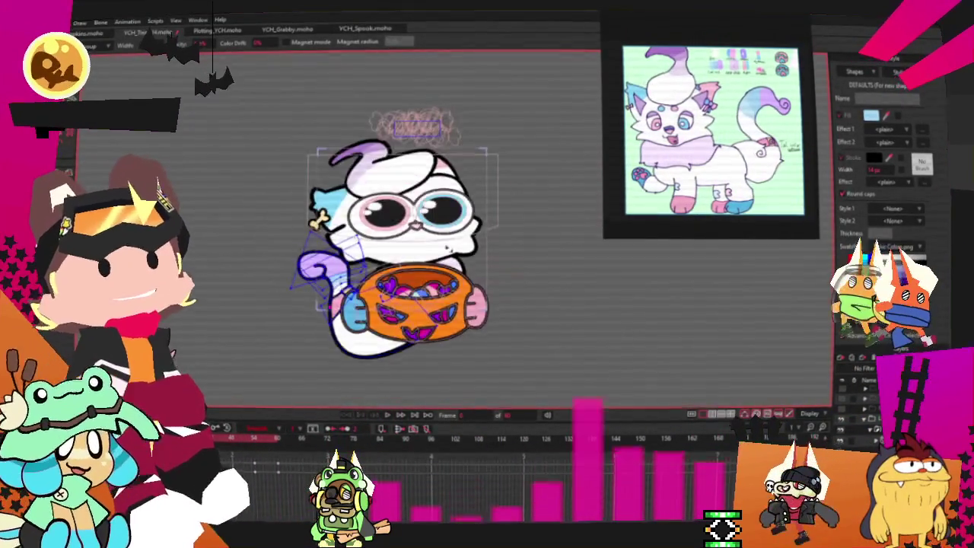
scroll(457, 283, "up", 2)
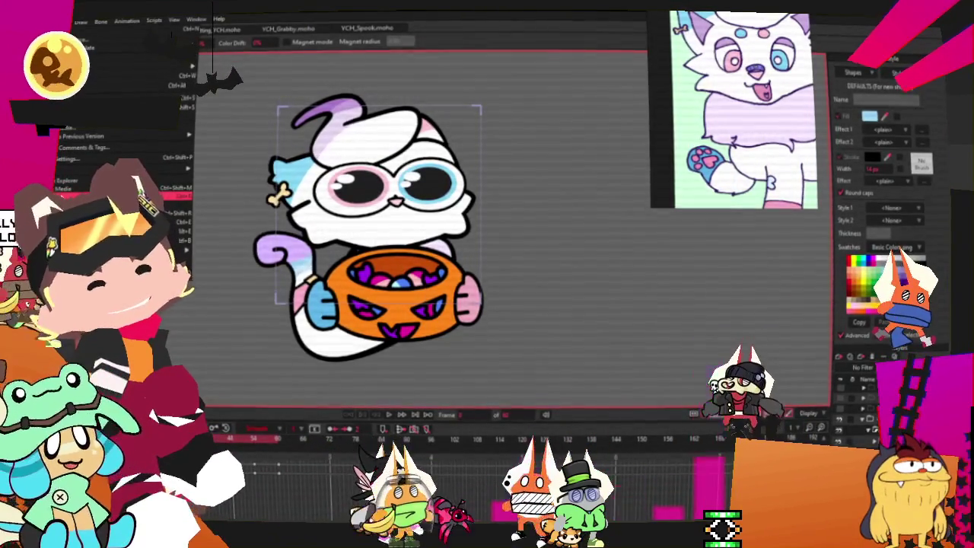
key("ctrl+r")
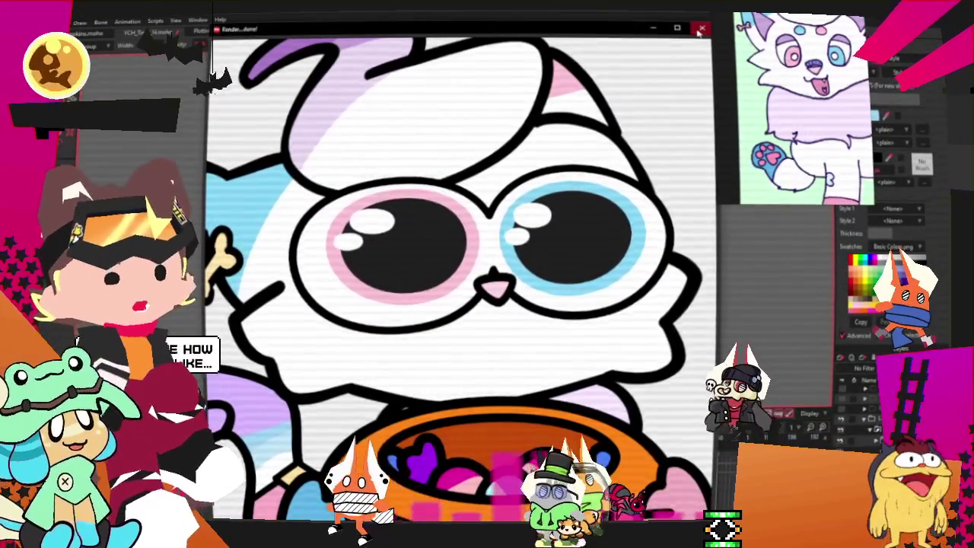
key("ctrl+w")
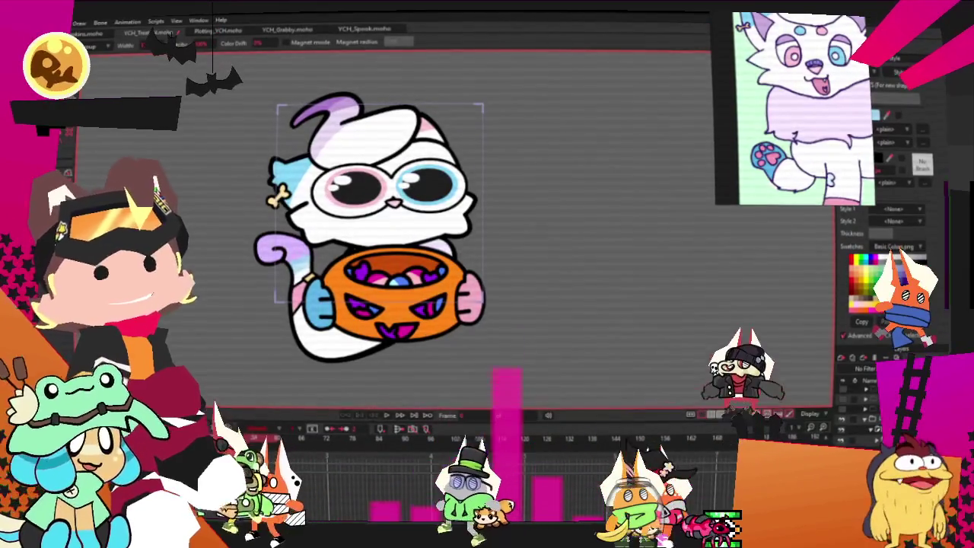
key("alt+f")
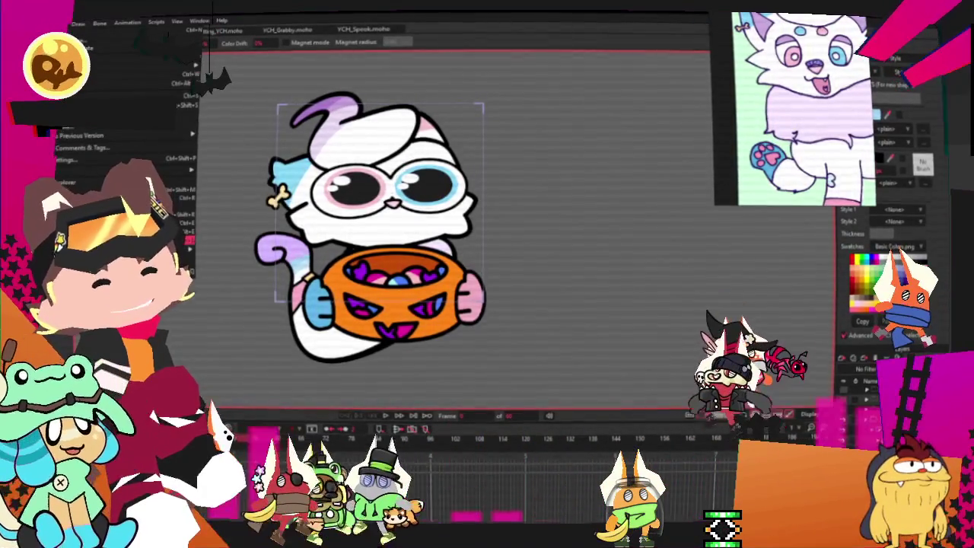
key("Escape")
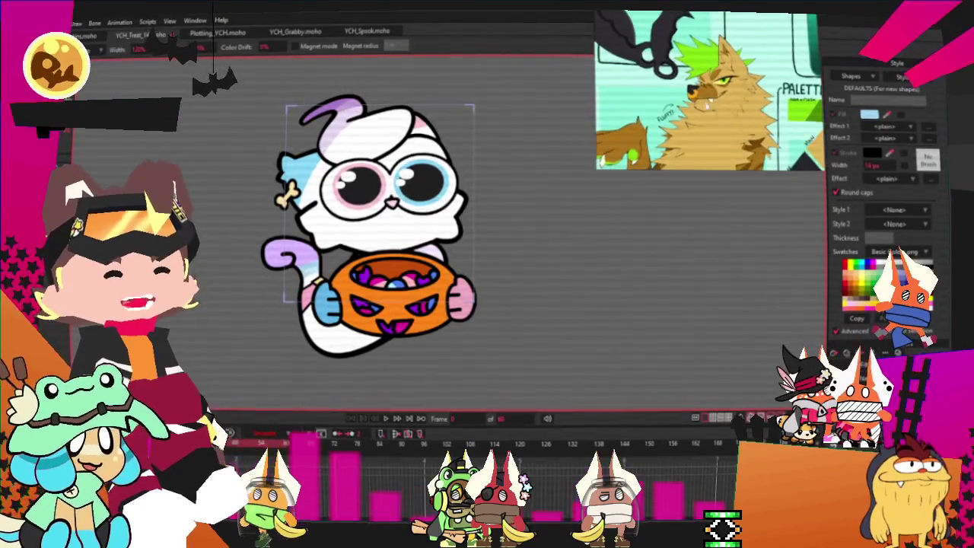
- Open the File menu and dismiss it without choosing a command
key("alt+f")
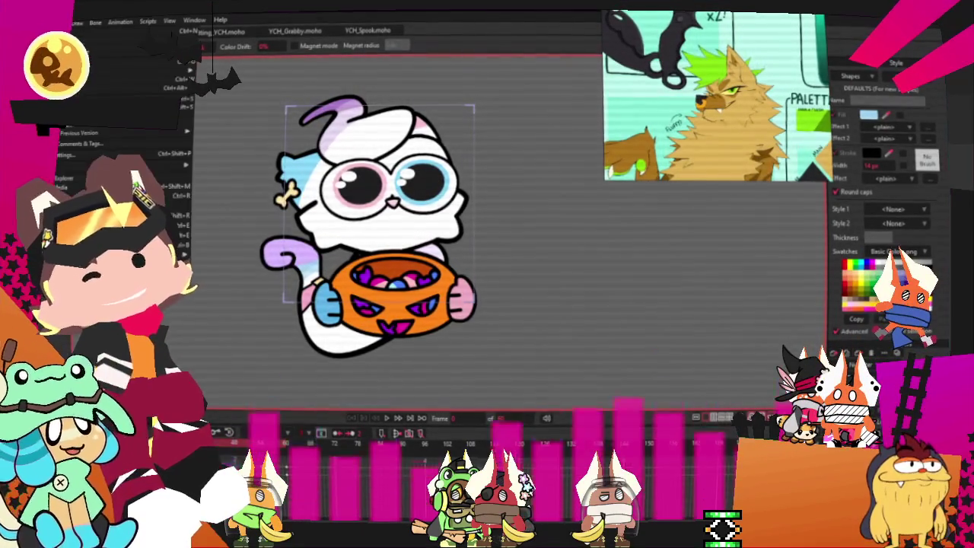
key("Escape")
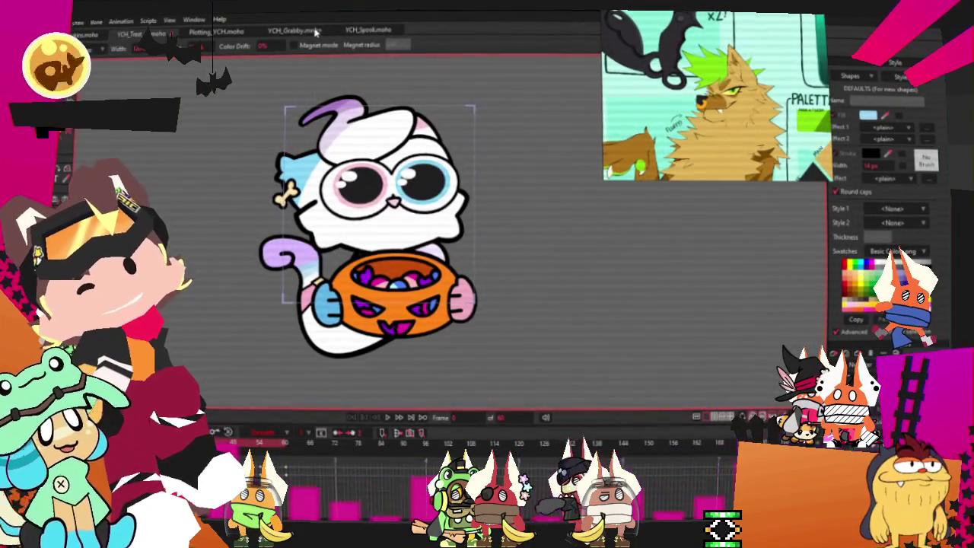
left_click(294, 30)
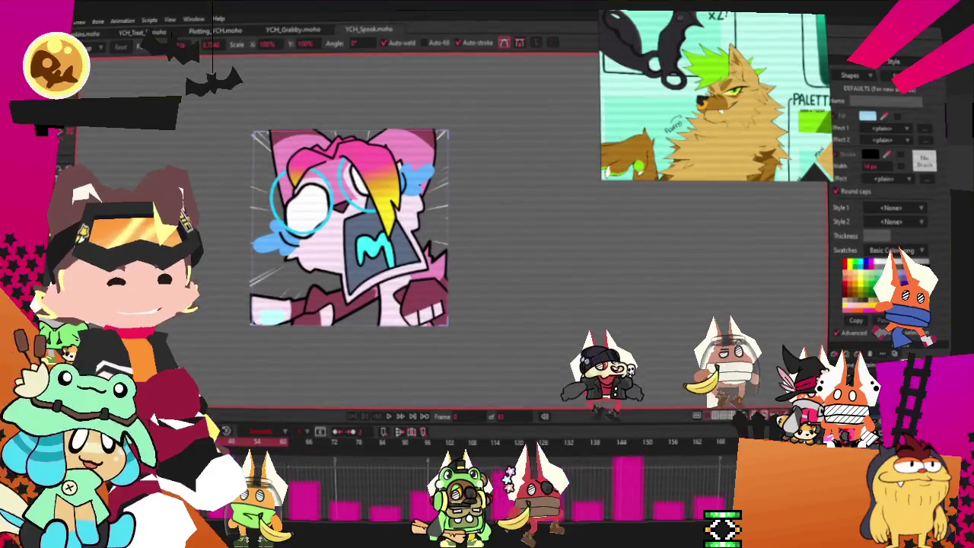
key("m")
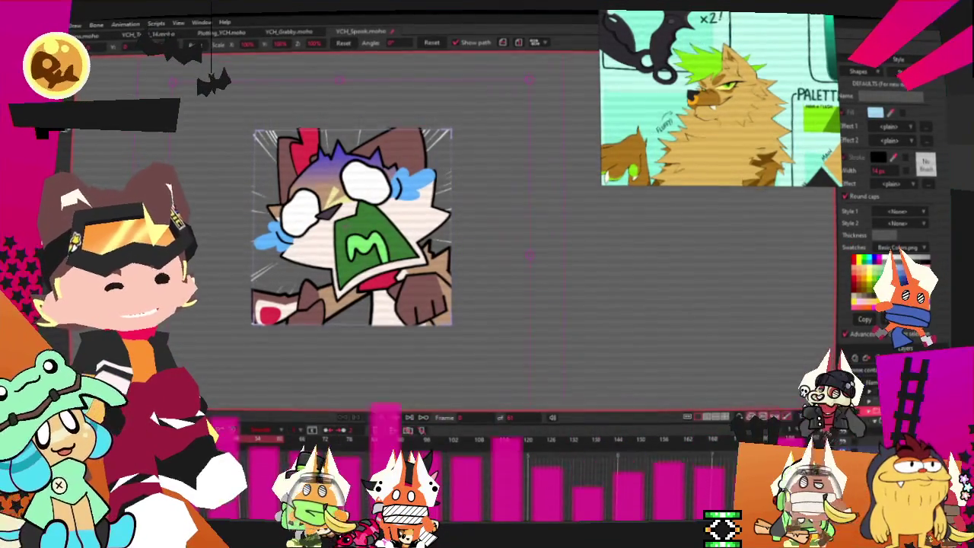
- With Select Points active, zoom in on the cat's face and select its hair shape
key("g")
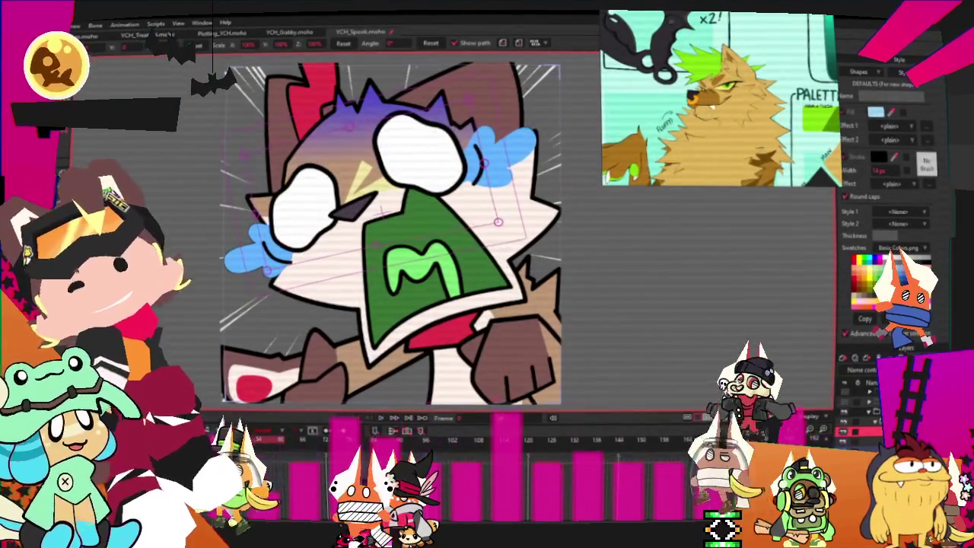
scroll(389, 228, "up", 2)
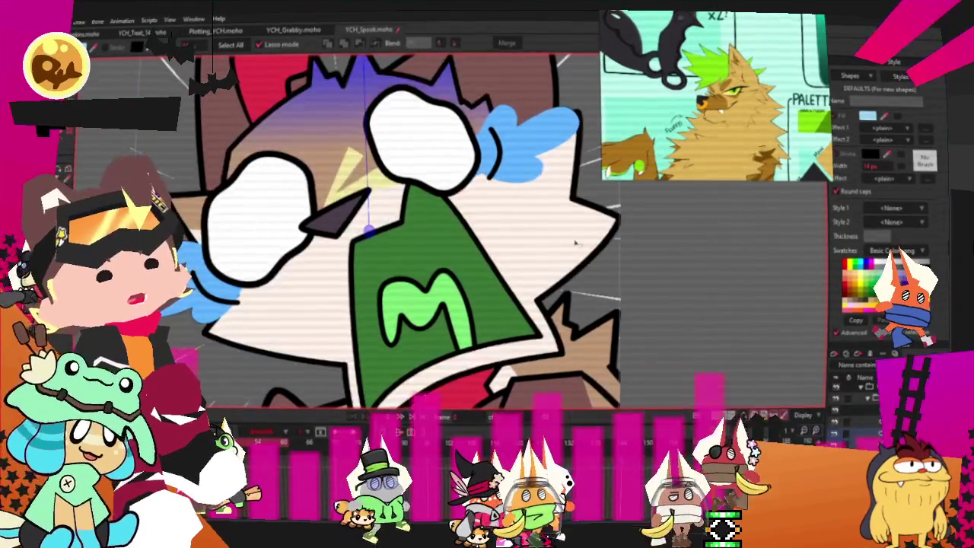
left_click(334, 150)
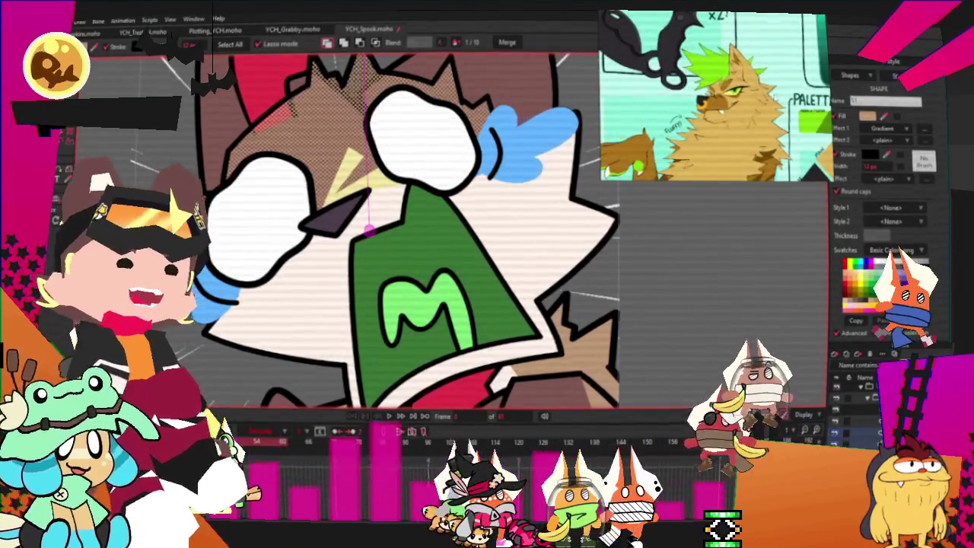
- Zoom the wolf reference in around its face and bring up the hair's fill effects list
scroll(756, 79, "up", 5)
scroll(731, 91, "up", 1)
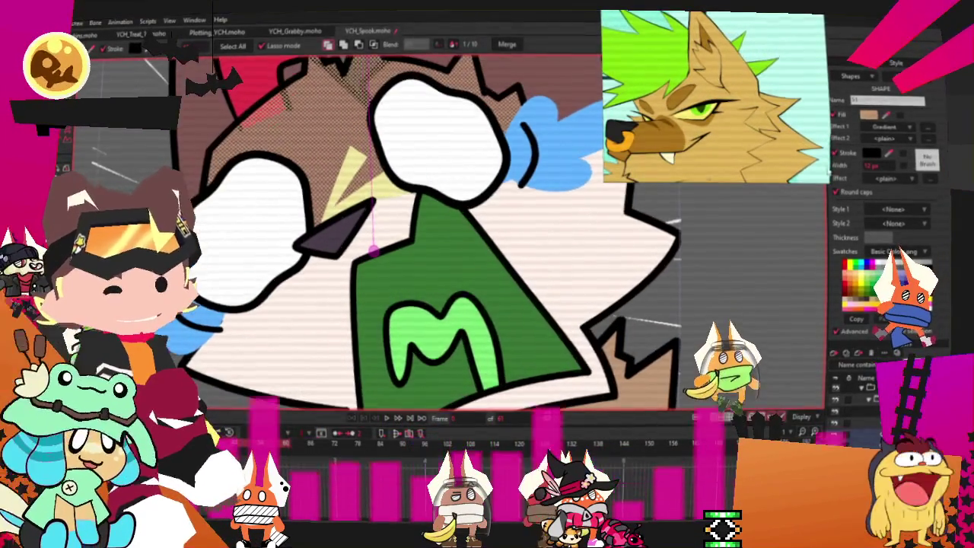
left_click(891, 127)
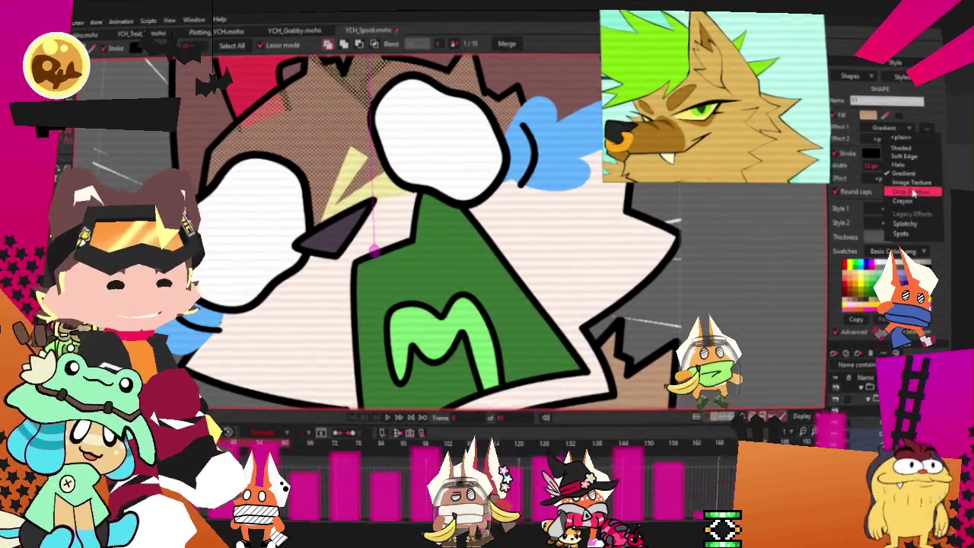
- Add a Gradient effect to the head fill, with a gold left stop and a purple right stop
key("Return")
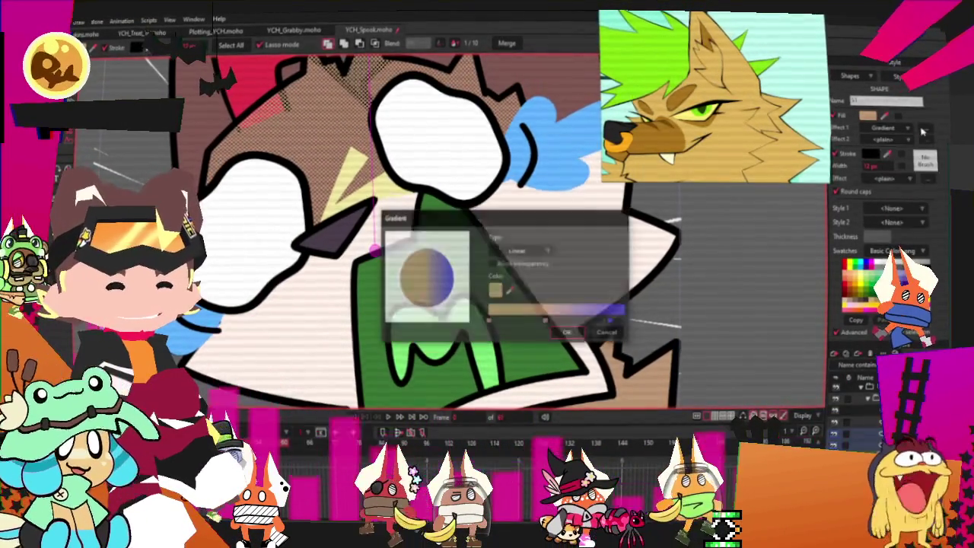
left_click(489, 322)
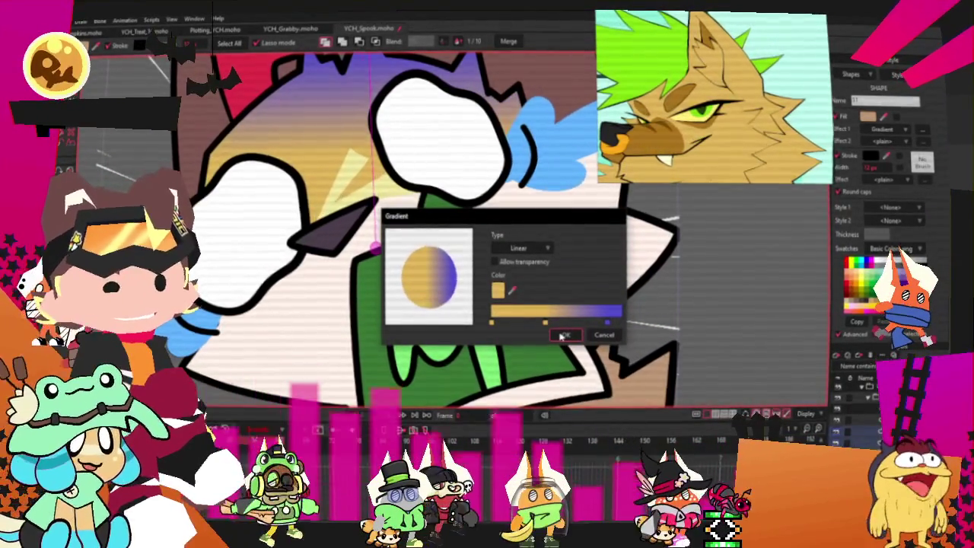
left_click(609, 325)
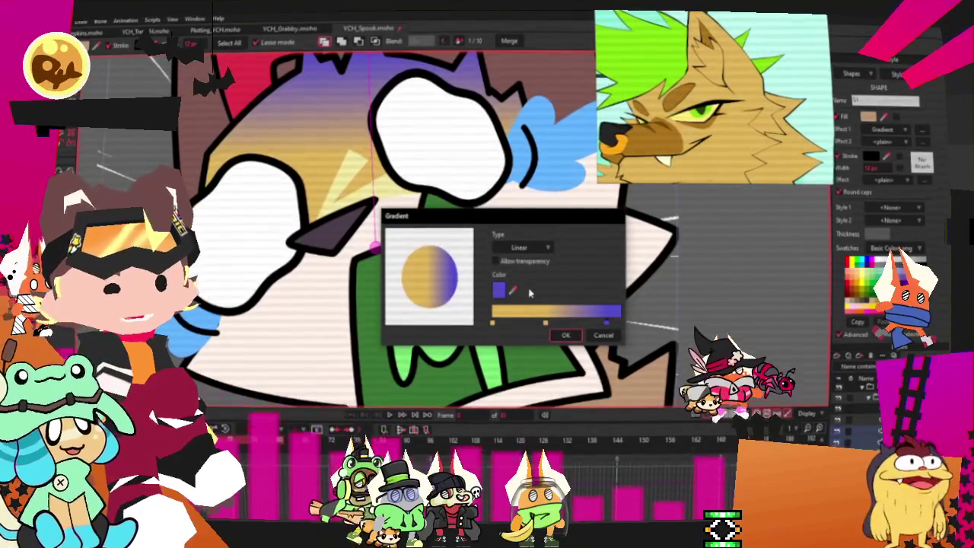
left_click(567, 336)
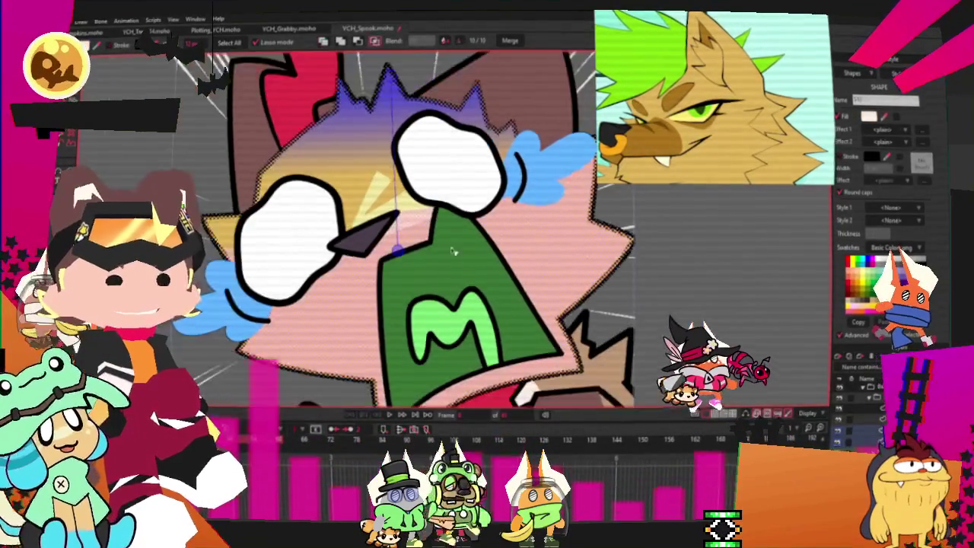
scroll(673, 263, "down", 3)
scroll(405, 195, "up", 2)
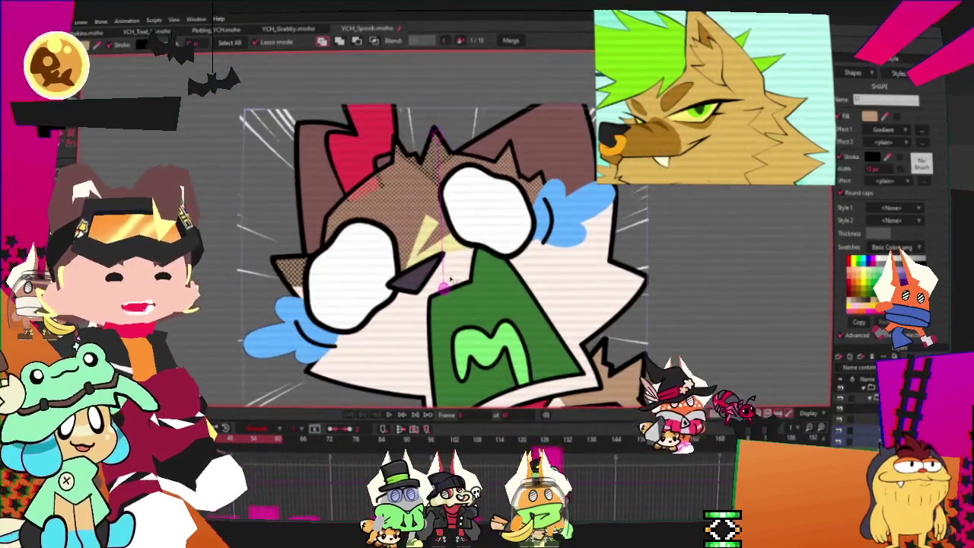
left_click(509, 272)
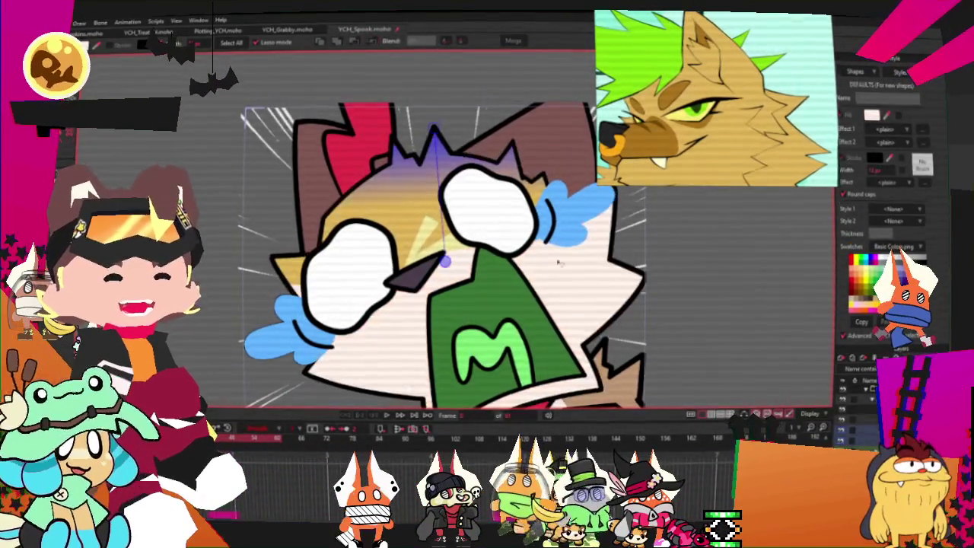
scroll(431, 218, "down", 1)
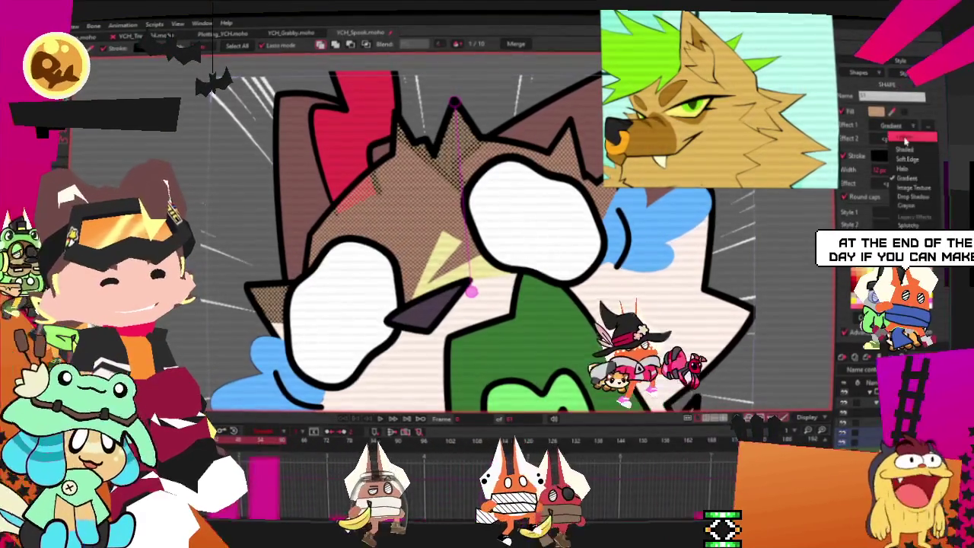
- Make the head fill flat gold and recolour the pale face shape pink
left_click(892, 112)
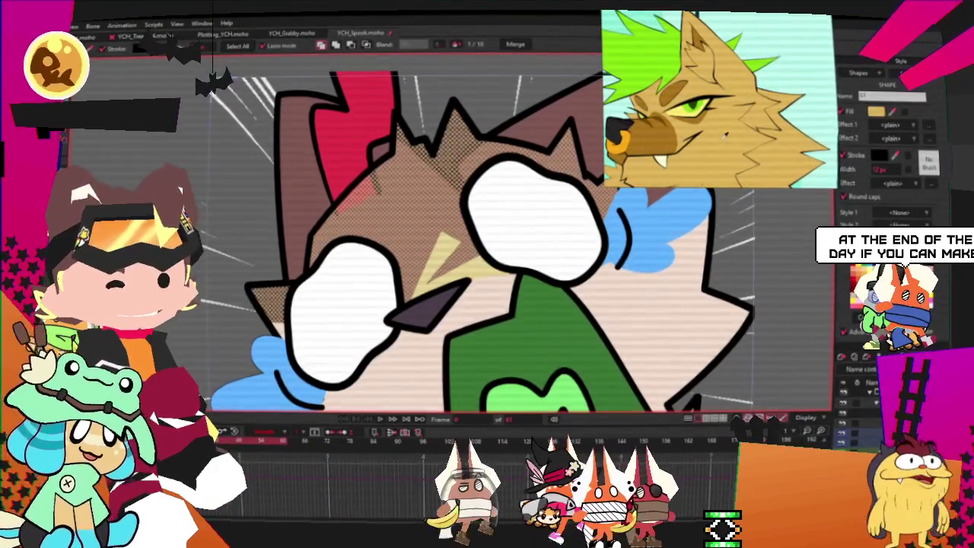
left_click(883, 262)
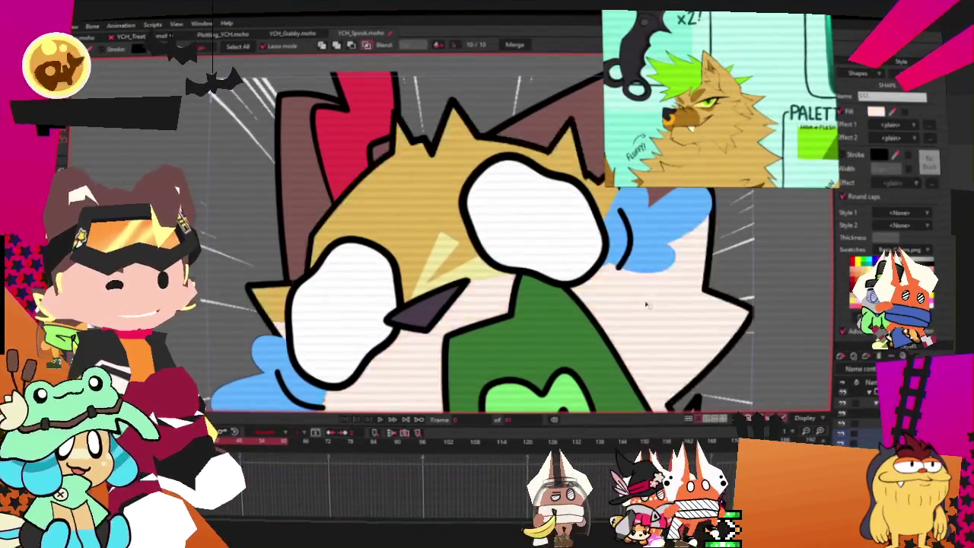
key("t")
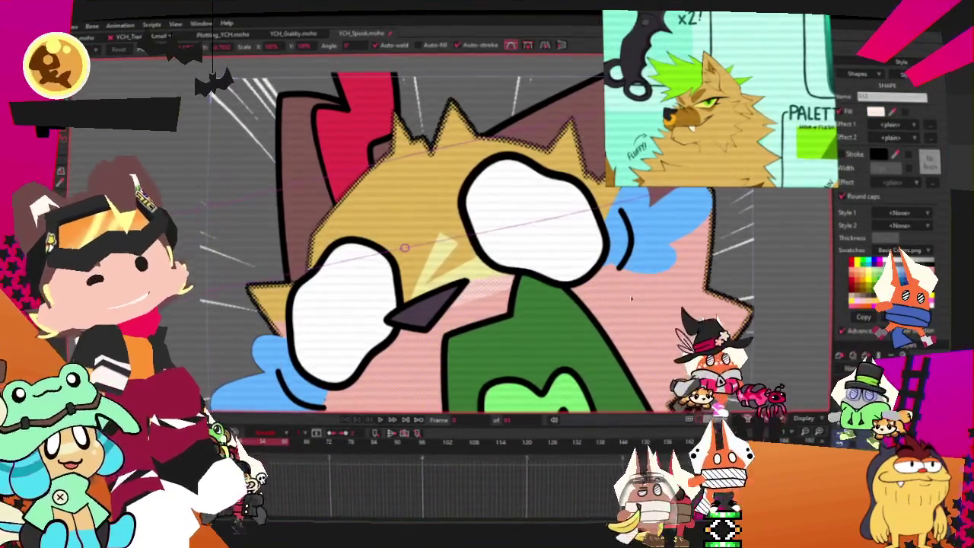
scroll(609, 289, "down", 5)
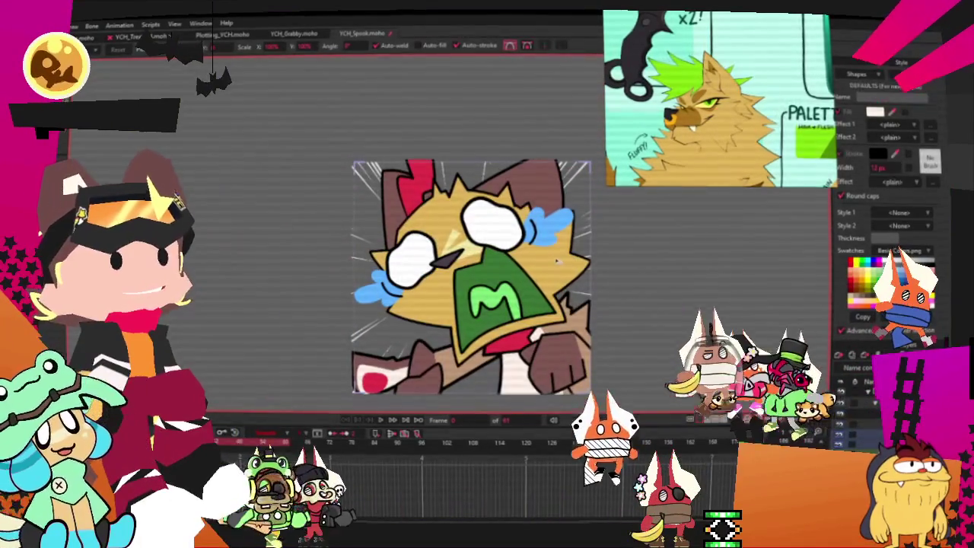
scroll(558, 262, "up", 3)
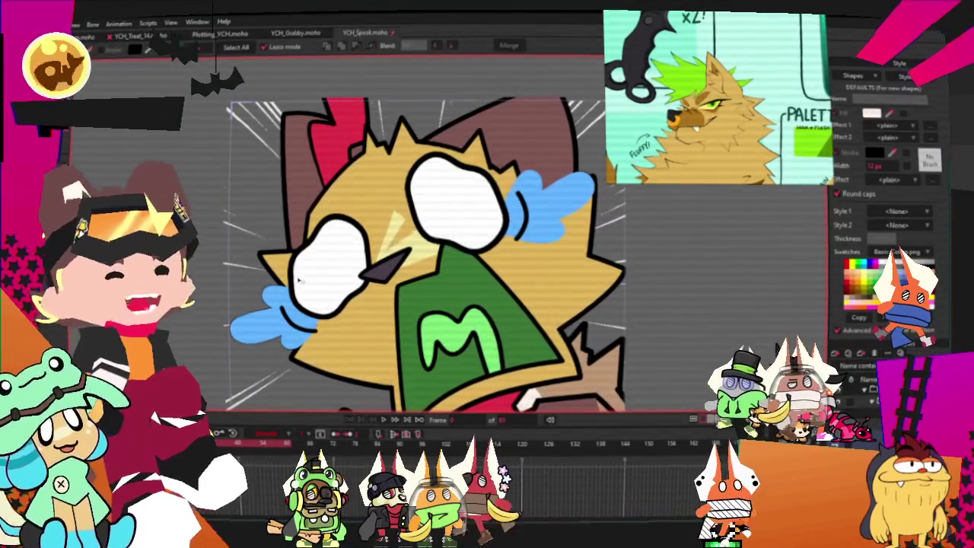
- Select the head fill shape and the nose shape
key("g")
scroll(330, 286, "up", 2)
left_click(413, 278)
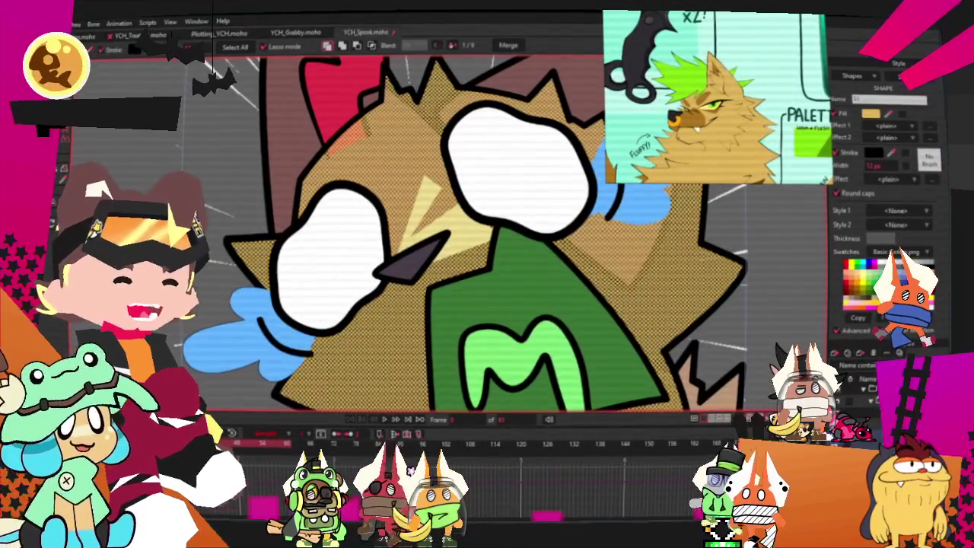
left_click(409, 268)
scroll(410, 268, "up", 2)
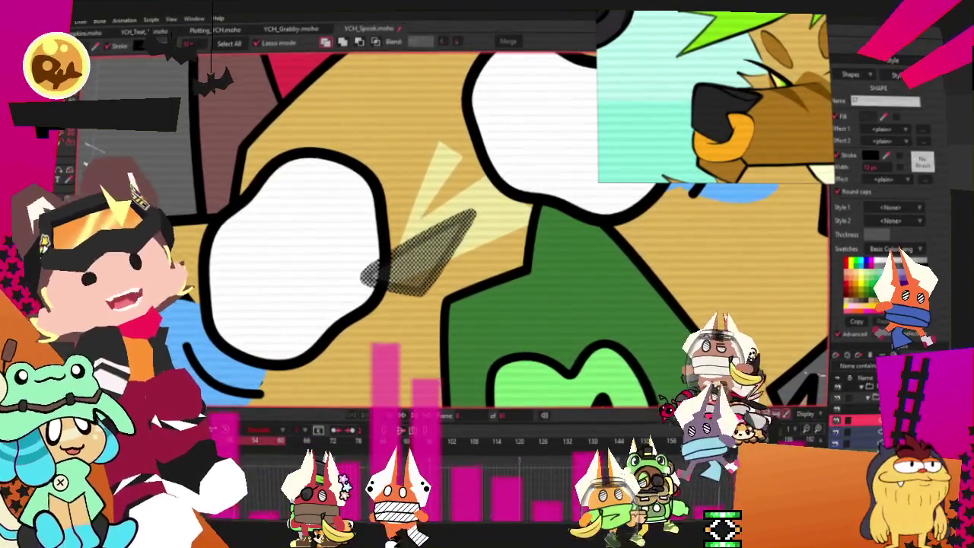
- Fill the nose solid black and give it a black outline
left_click_drag(365, 221, 373, 207)
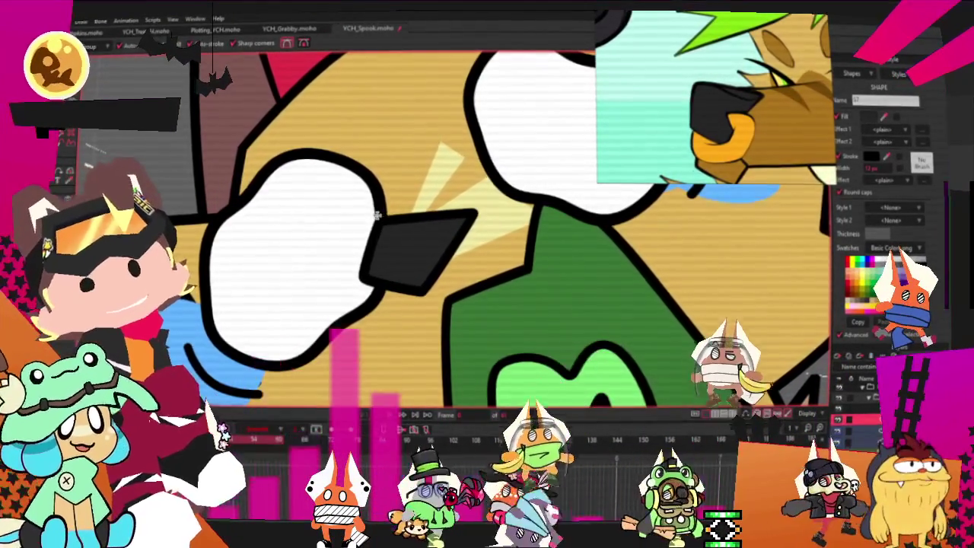
key("m")
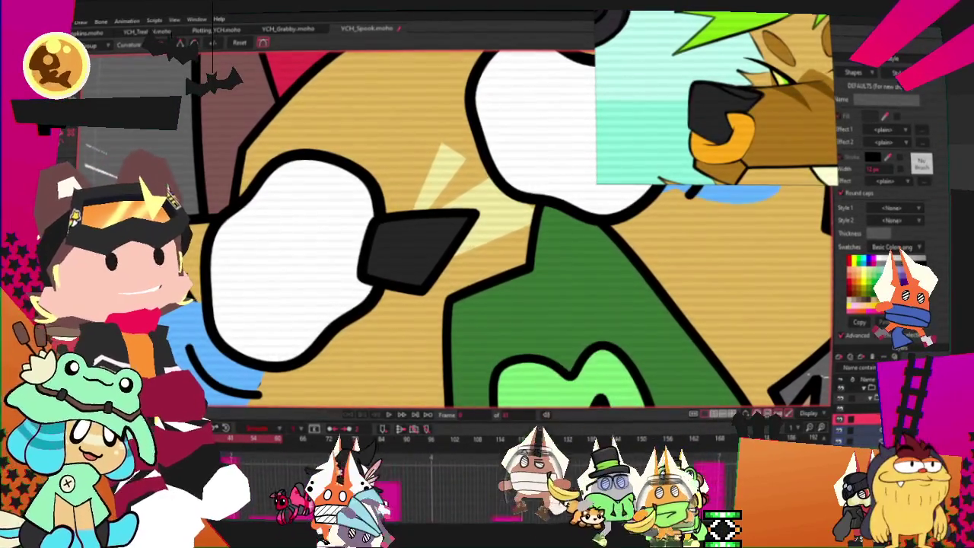
key("t")
- Move the nose's lower-left corner point to the right
scroll(386, 220, "up", 2)
scroll(386, 221, "up", 1)
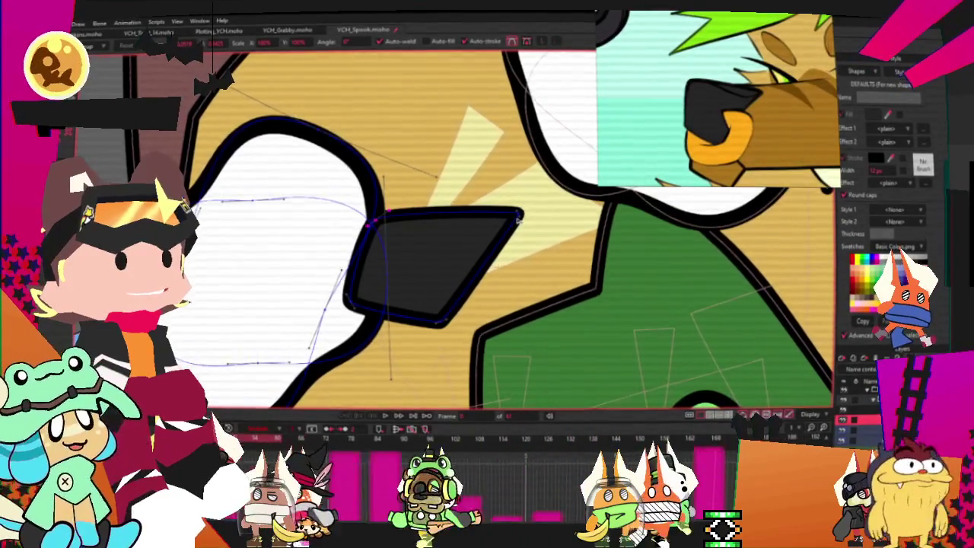
scroll(520, 221, "up", 2)
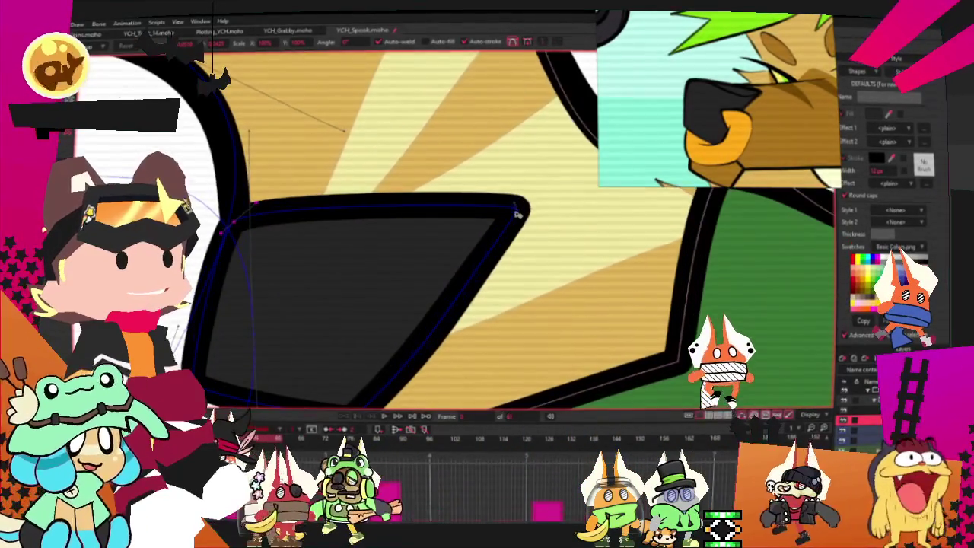
scroll(414, 236, "down", 2)
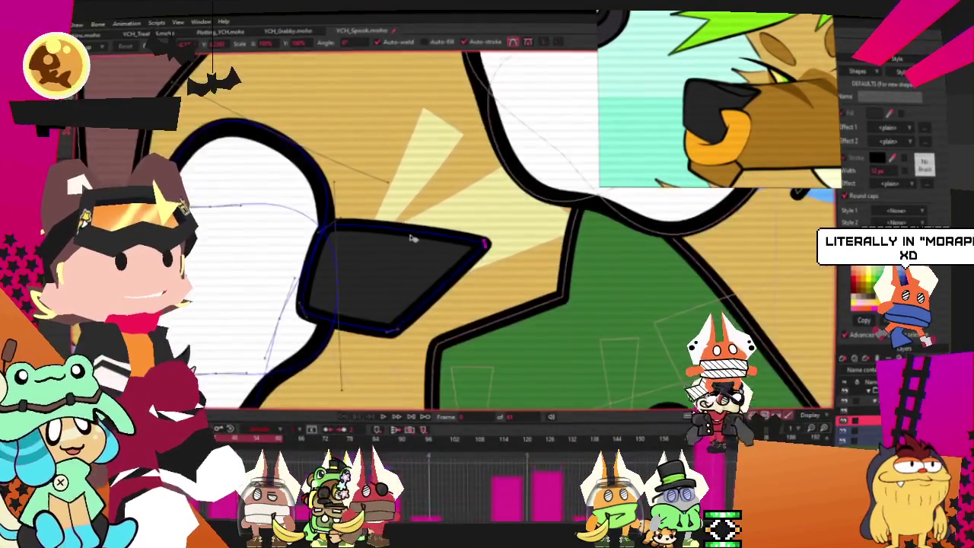
scroll(409, 241, "down", 2)
scroll(409, 240, "up", 1)
scroll(387, 254, "up", 1)
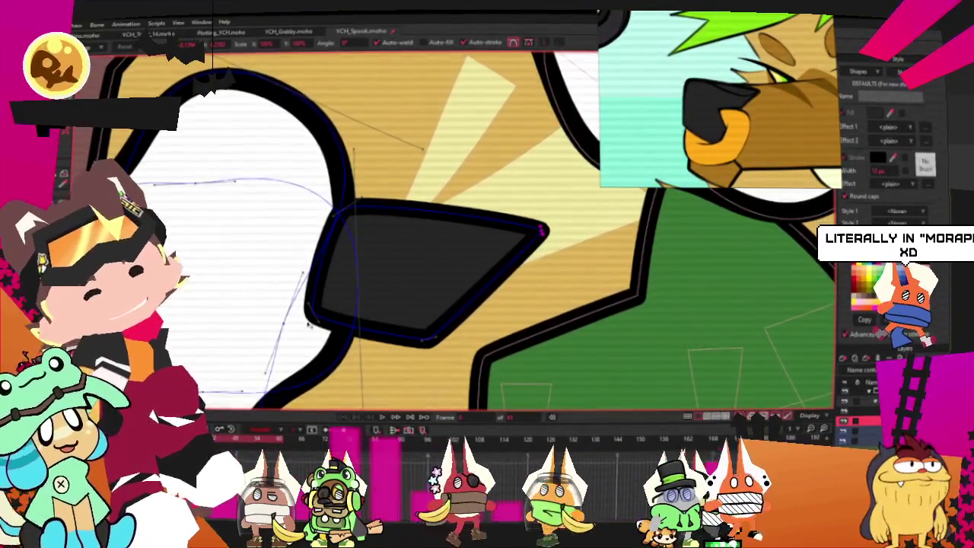
left_click_drag(309, 324, 323, 312)
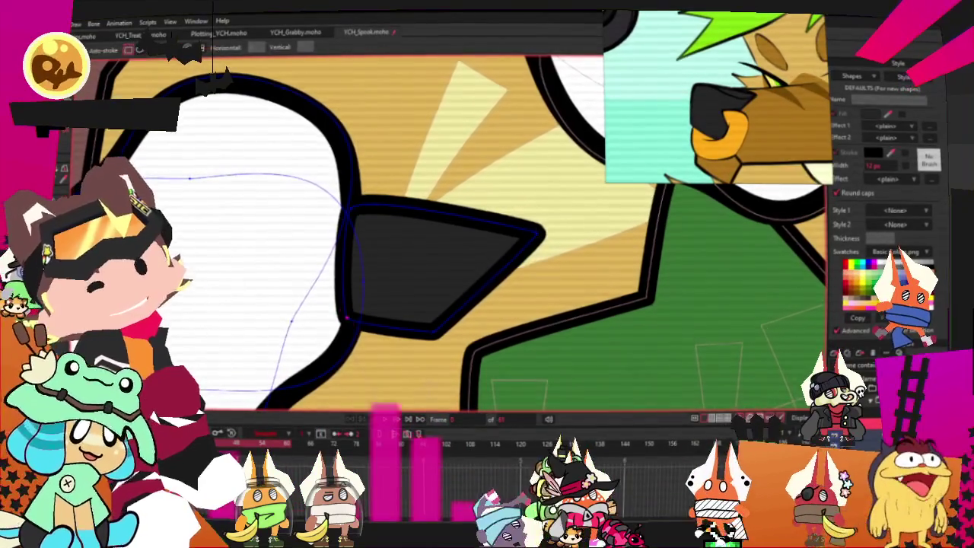
- Draw a rectangle over the nose and round its corners into a ring shape
scroll(380, 302, "down", 2)
scroll(381, 302, "up", 2)
left_click_drag(343, 256, 524, 385)
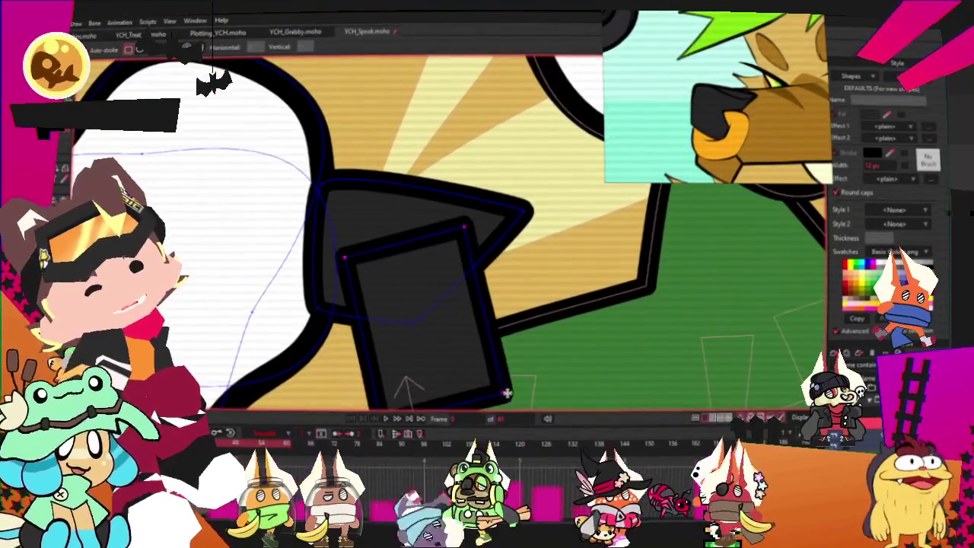
key("c")
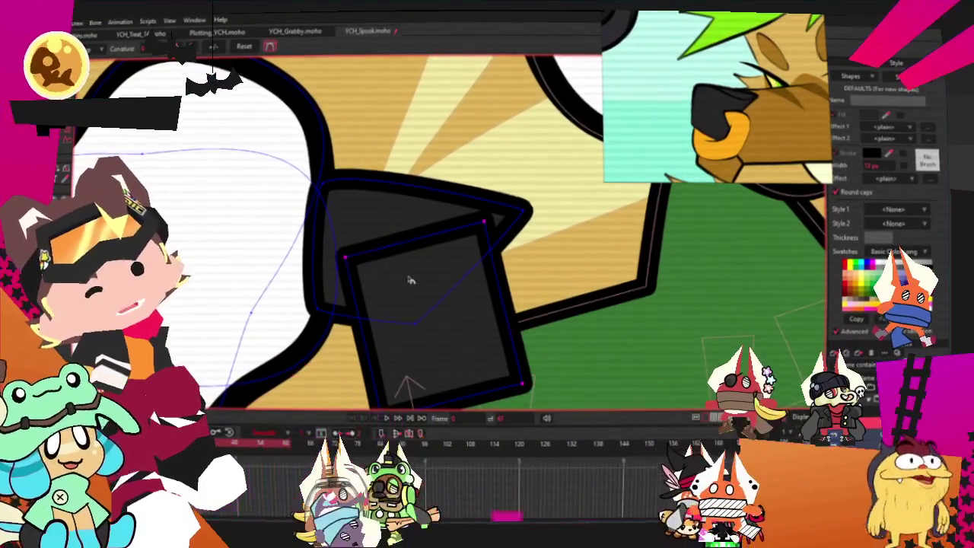
left_click_drag(409, 276, 487, 282)
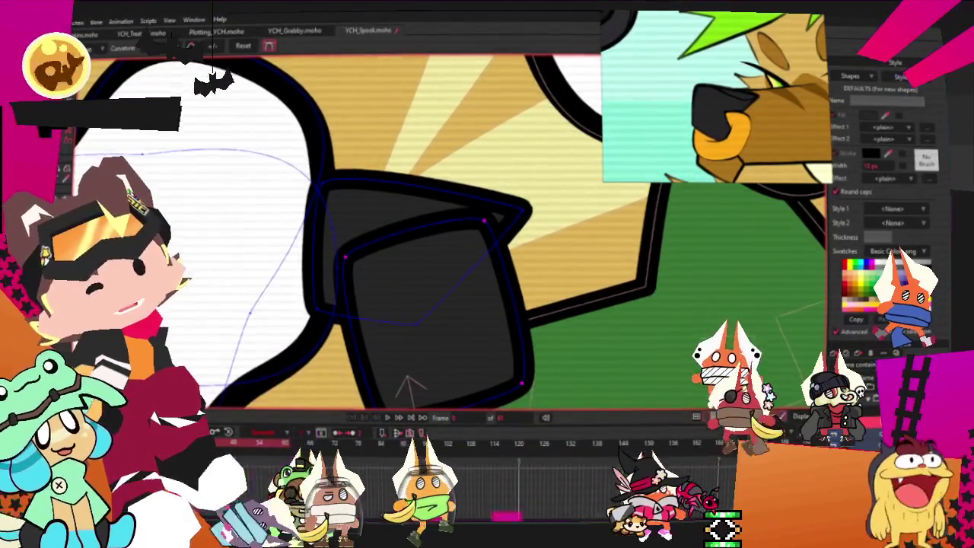
- Fill the new rounded ring shape orange
key("q")
left_click(445, 304)
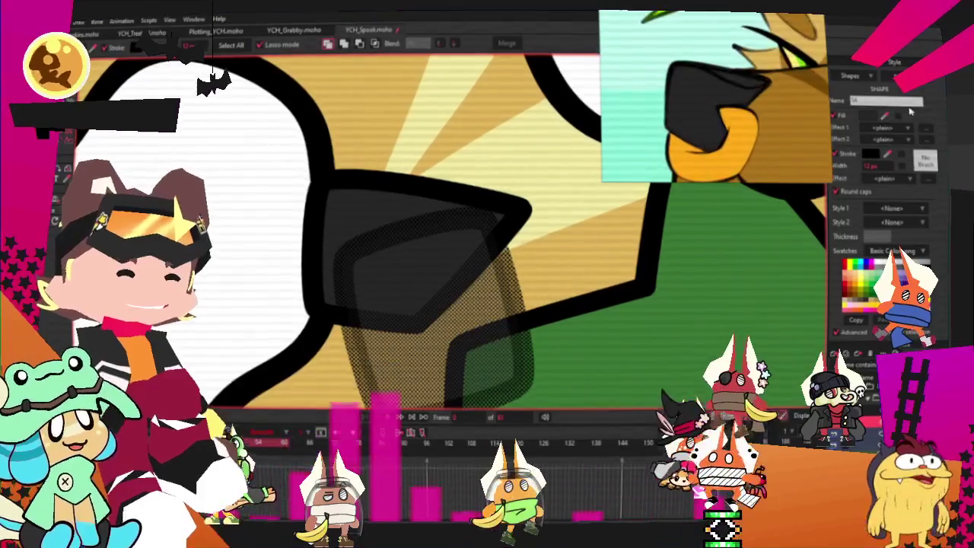
left_click(375, 43)
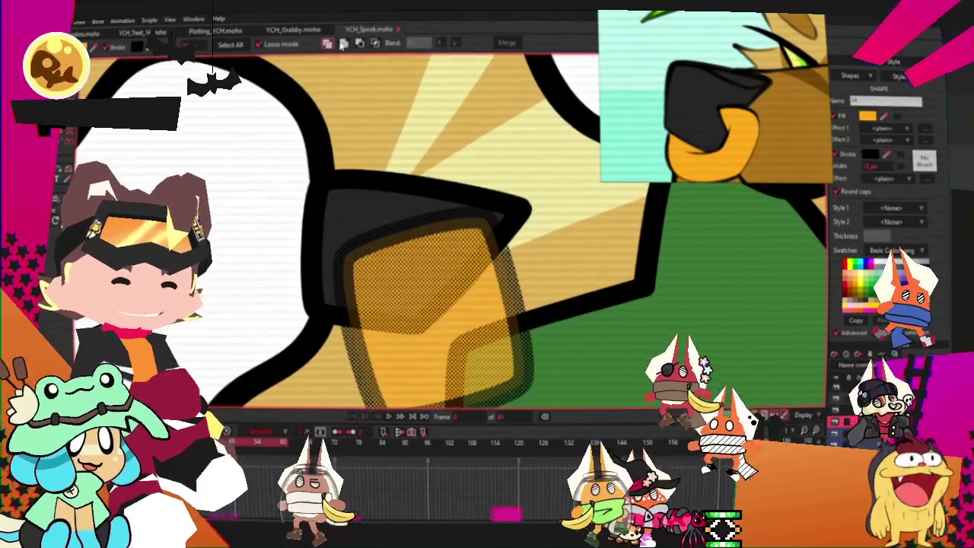
scroll(427, 152, "down", 5)
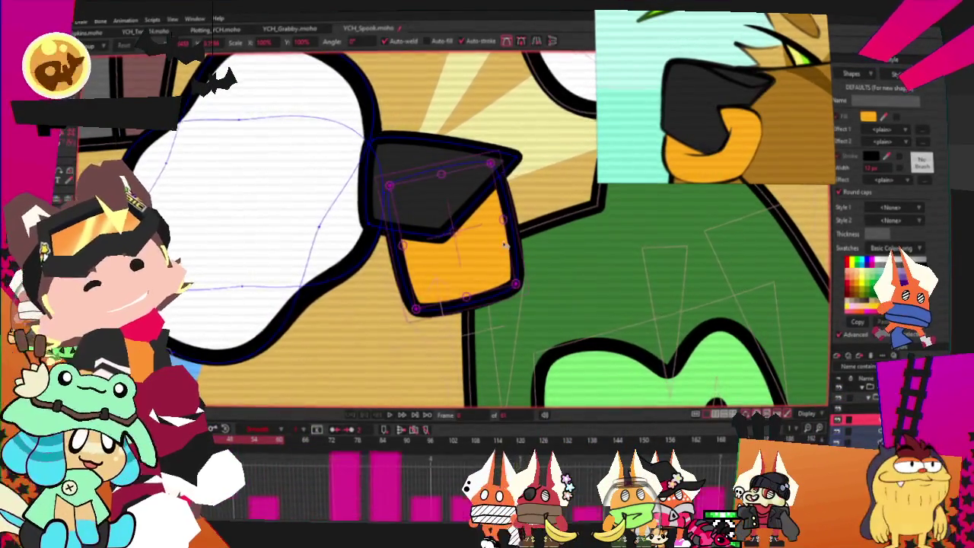
- Nudge the orange ring slightly right, and undo a trial rotation over the nose
left_click(470, 249)
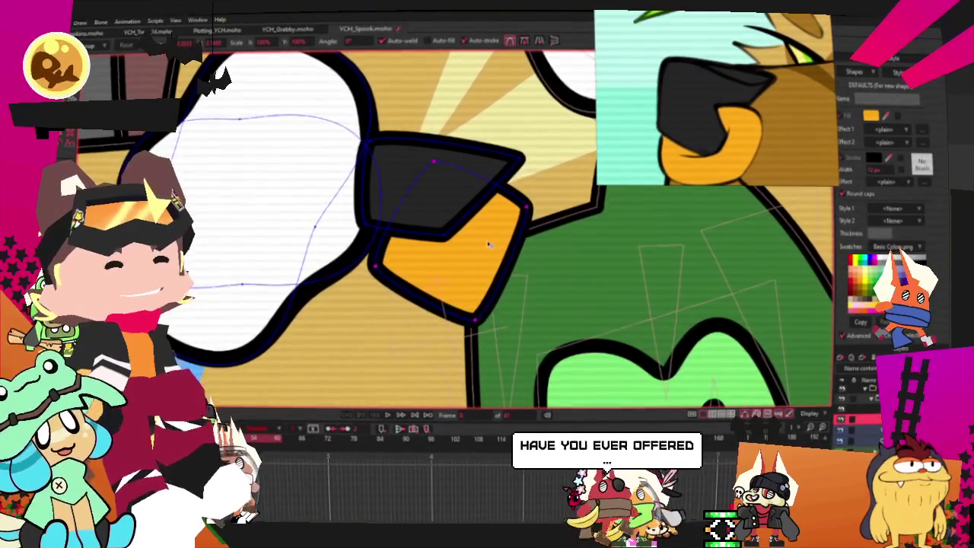
left_click_drag(480, 240, 485, 239)
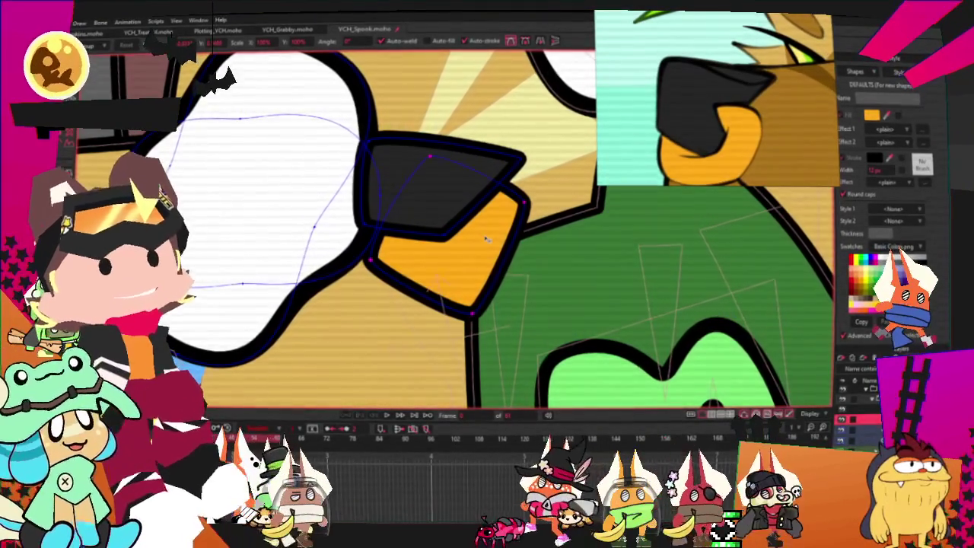
left_click(450, 196)
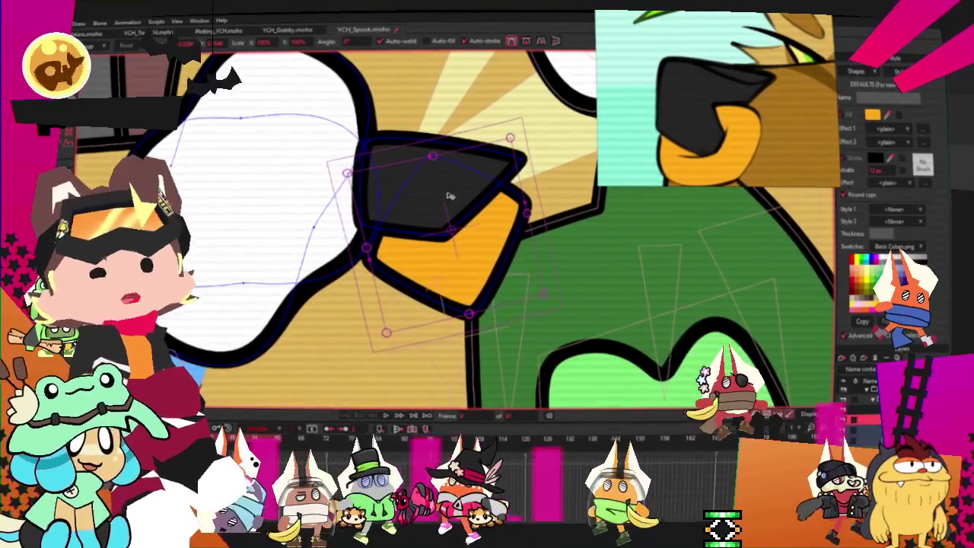
left_click_drag(450, 195, 545, 299)
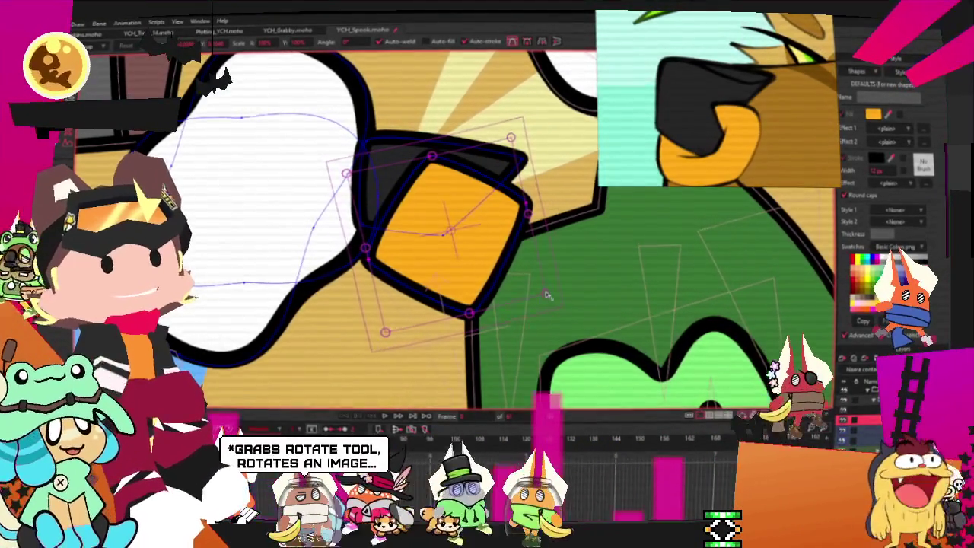
key("ctrl+z")
scroll(490, 257, "up", 3)
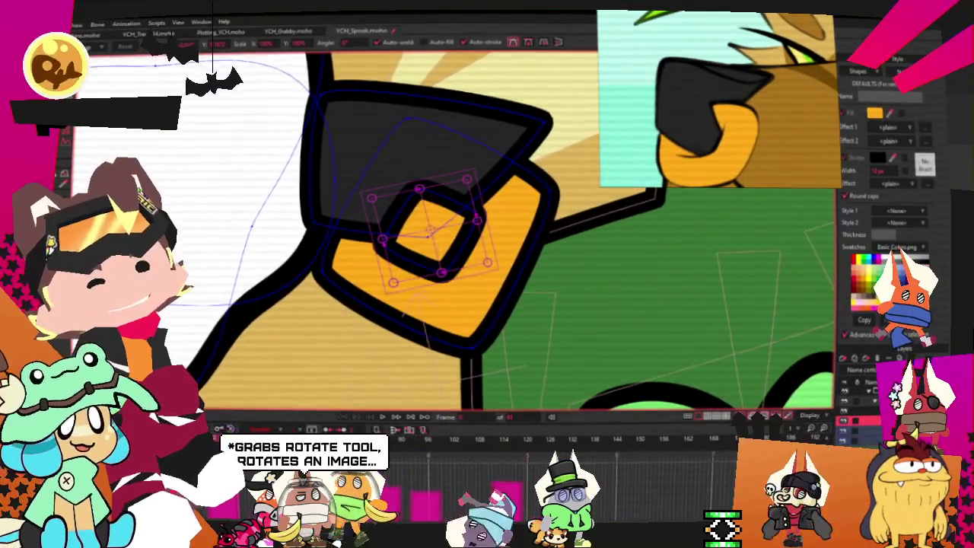
- Send the orange nose ring behind the black nose
key("q")
left_click(438, 228)
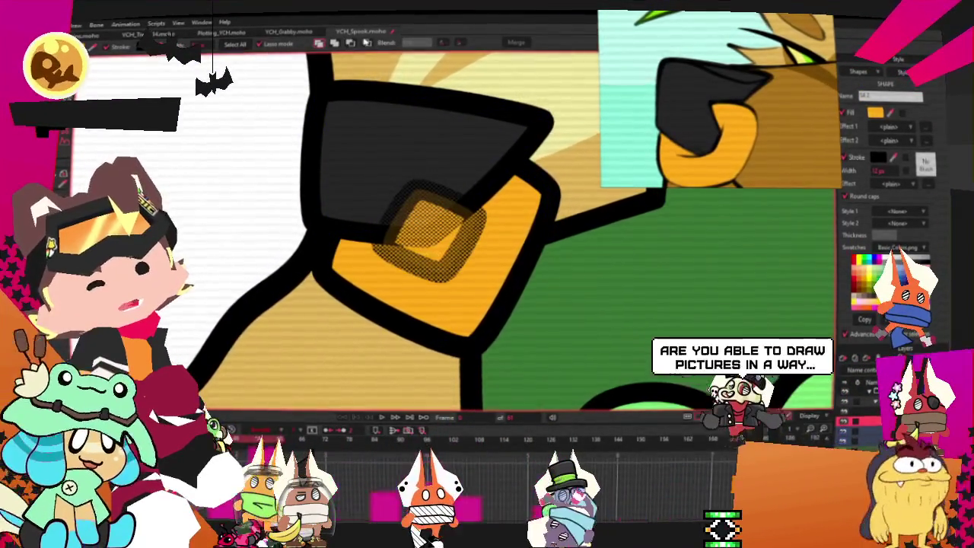
key("Page_Down")
scroll(331, 130, "down", 2)
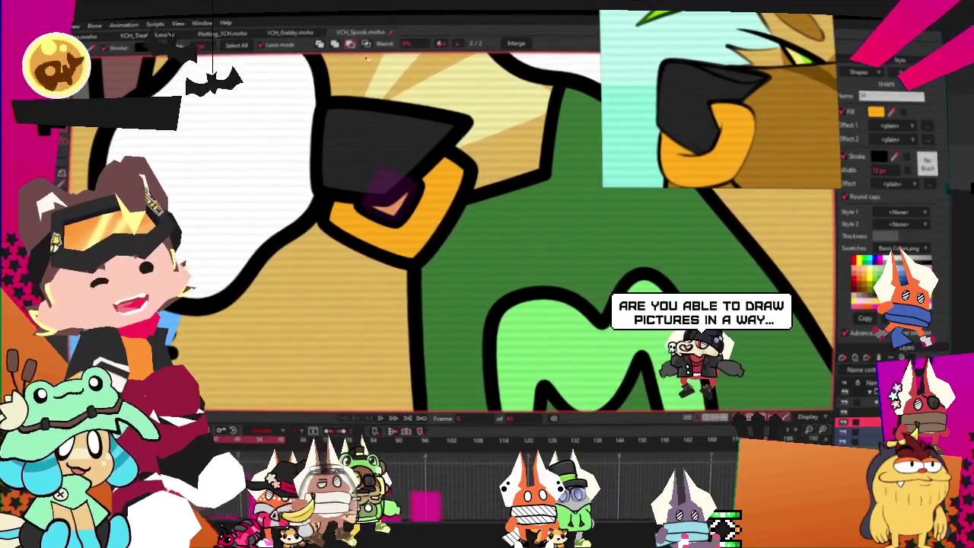
scroll(389, 166, "up", 2)
scroll(390, 166, "down", 2)
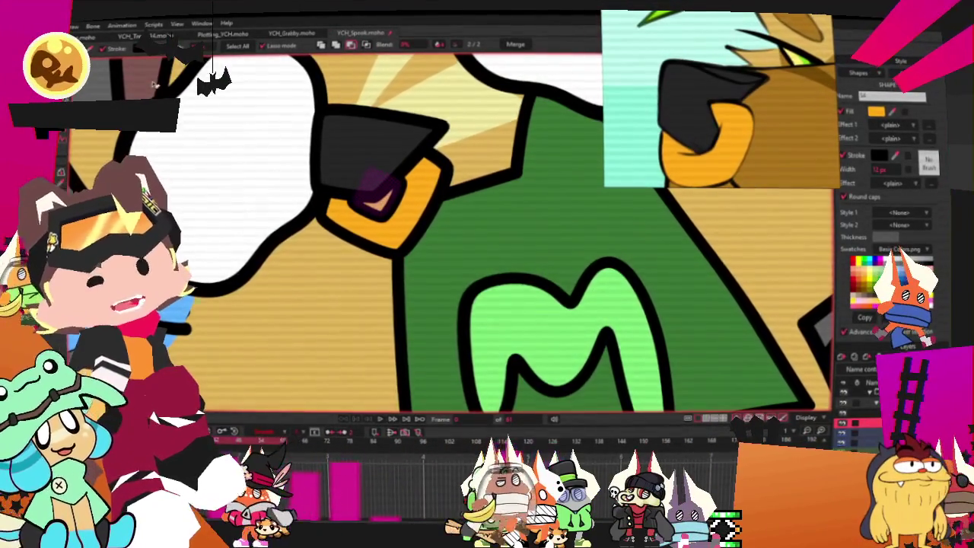
- Round the ring's angular corners into a smooth circular hoop
key("t")
scroll(367, 183, "up", 1)
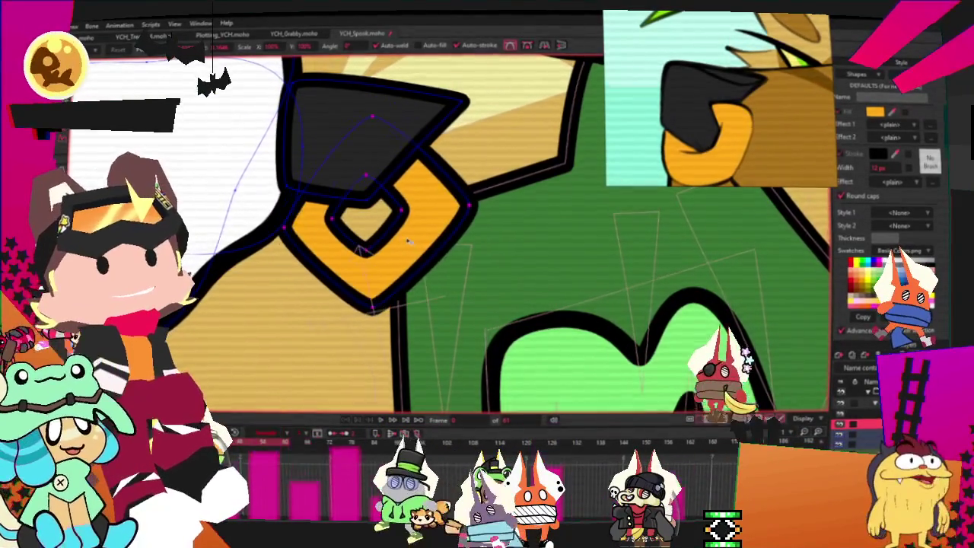
key("c")
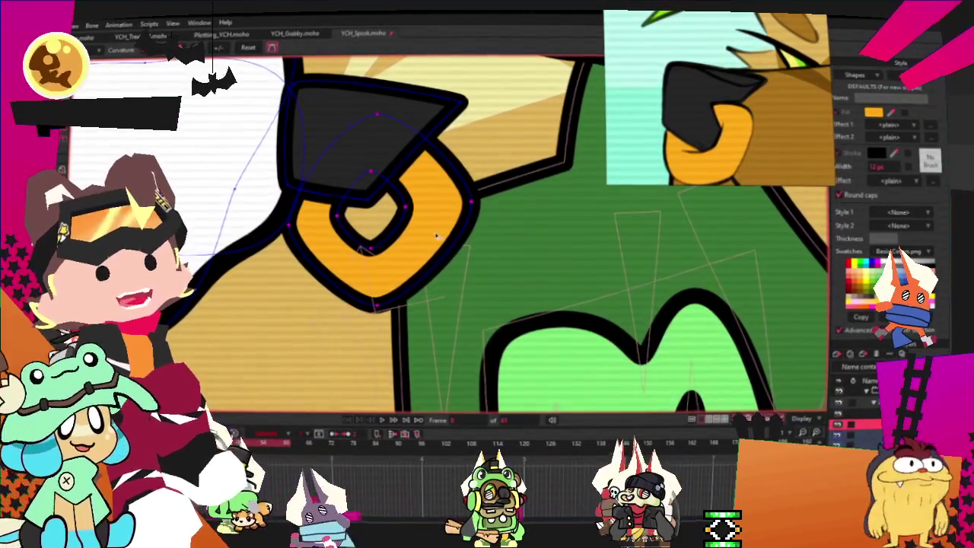
key("g")
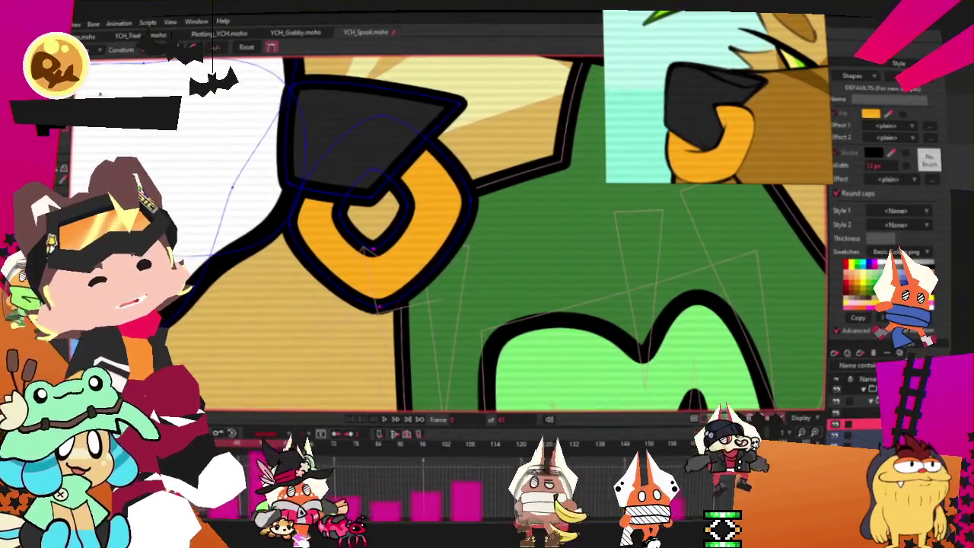
key("c")
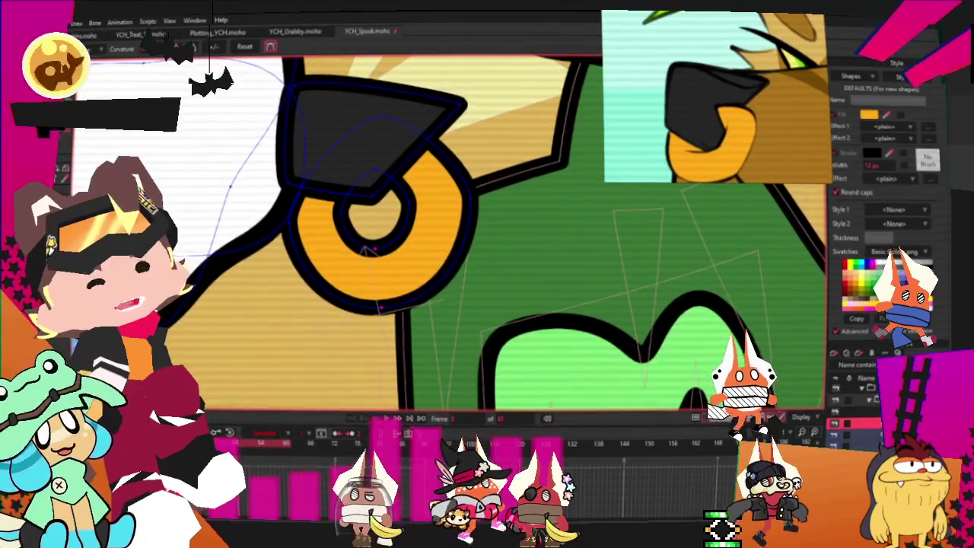
key("t")
scroll(426, 288, "up", 2)
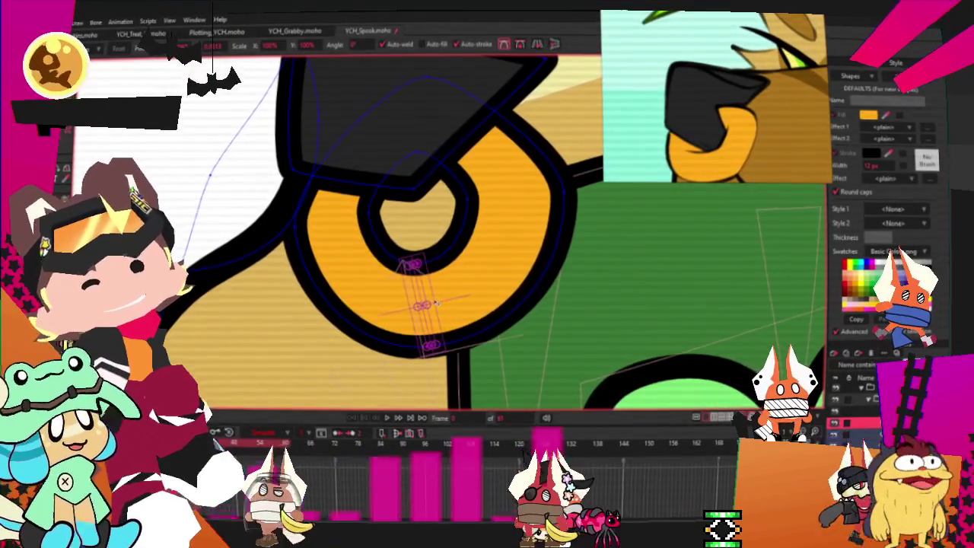
- Stretch the ring's lower points into a broad angular band with a wide oblong hole
left_click_drag(426, 288, 426, 309)
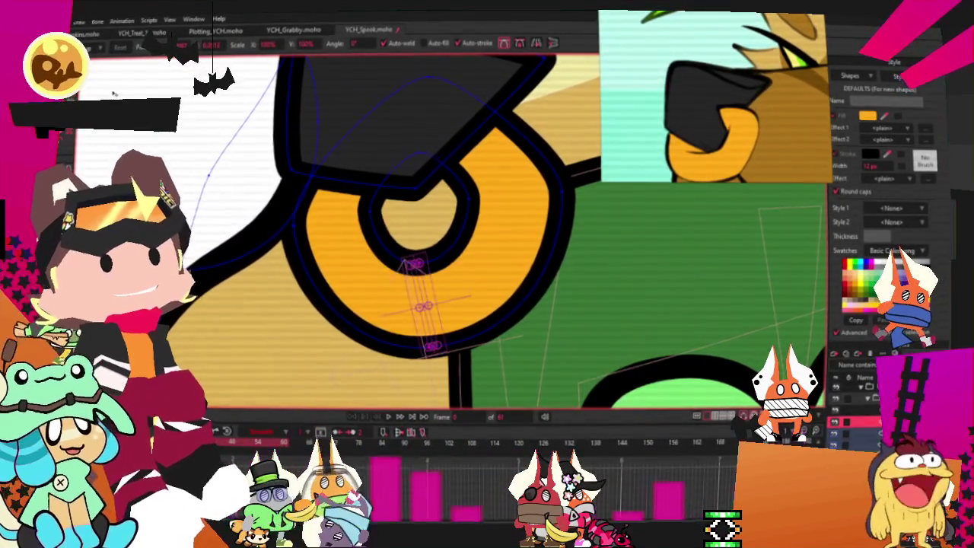
mouse_move(464, 274)
left_mouse_down()
mouse_move(451, 261)
mouse_move(468, 200)
left_mouse_up()
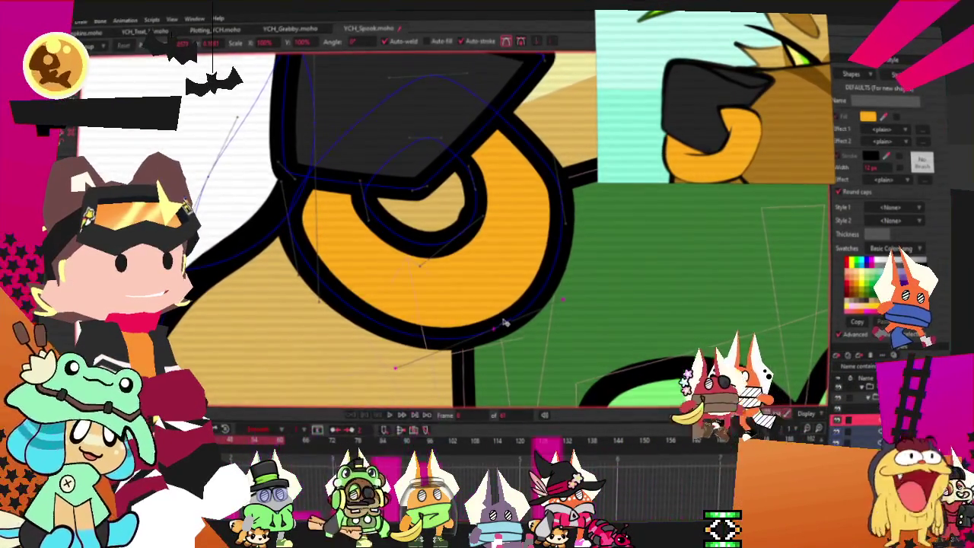
left_click_drag(524, 299, 554, 226)
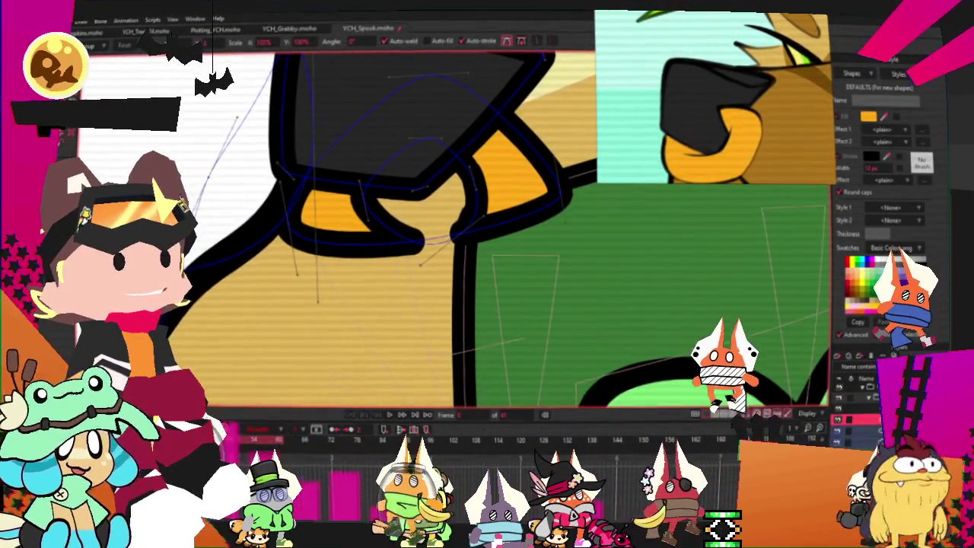
left_click(379, 222)
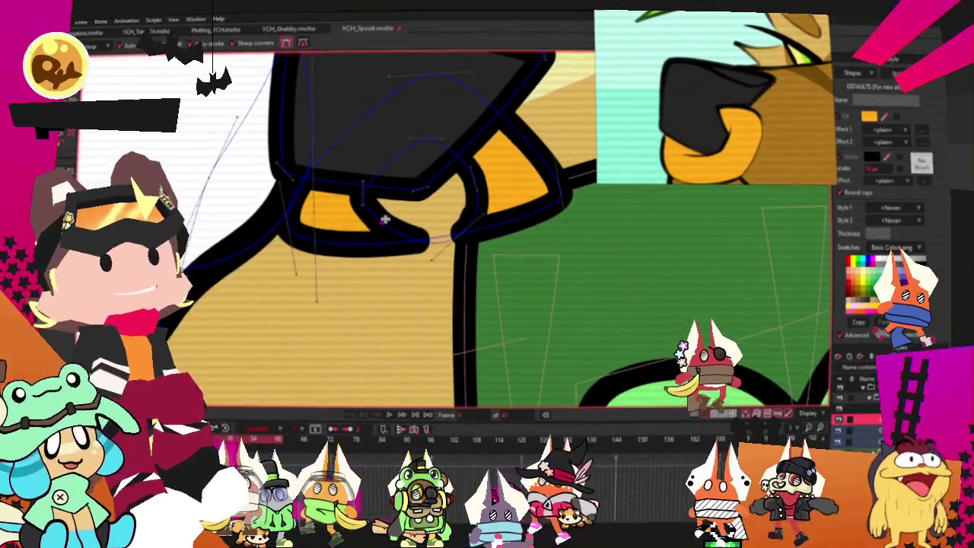
key("ctrl+z")
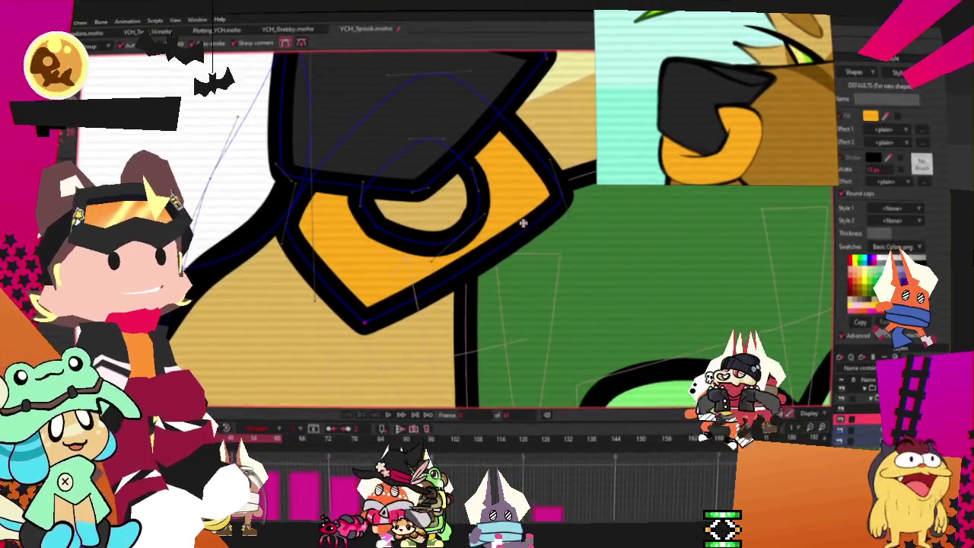
key("t")
left_click(508, 312)
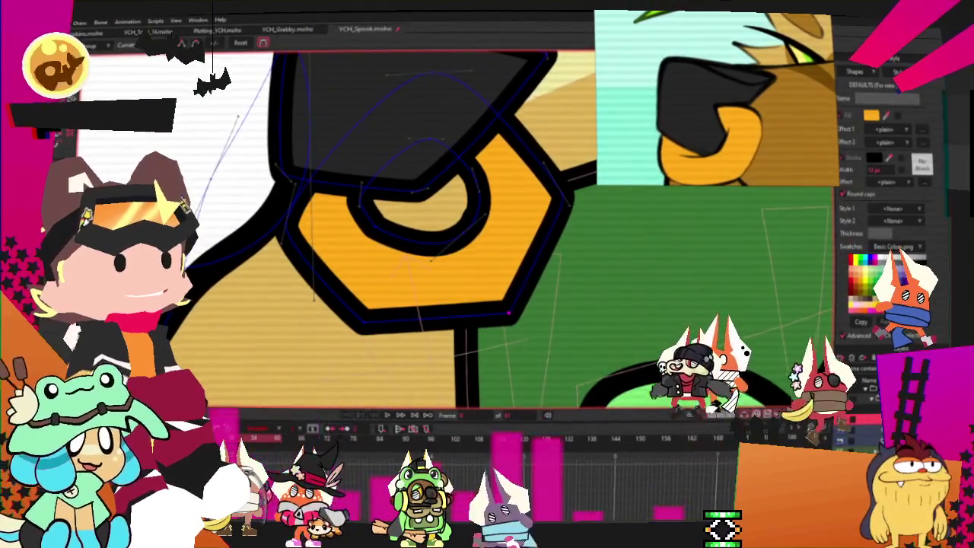
left_click(450, 245)
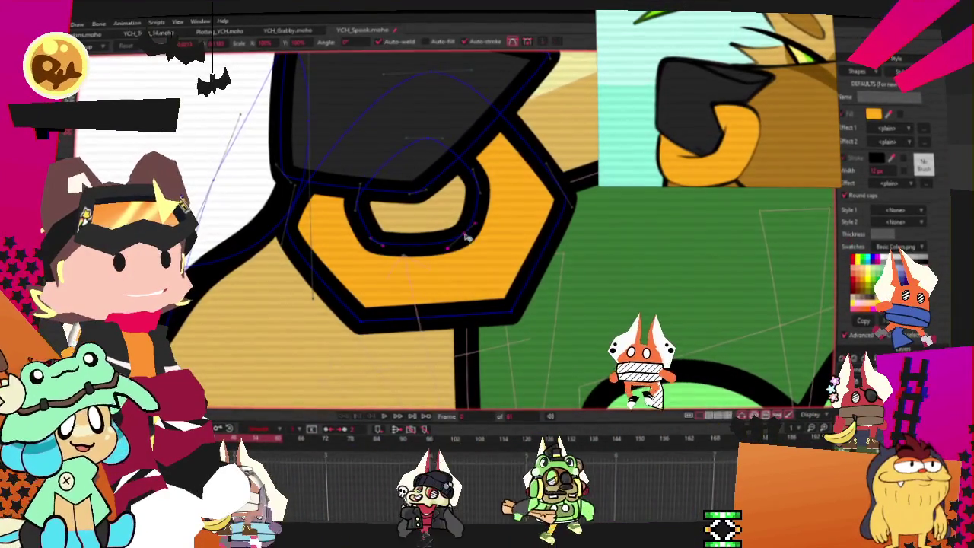
- Pull the inner opening's upper-right point down and adjust the lower outline's corners
left_click(463, 168)
left_click_drag(466, 175, 471, 213)
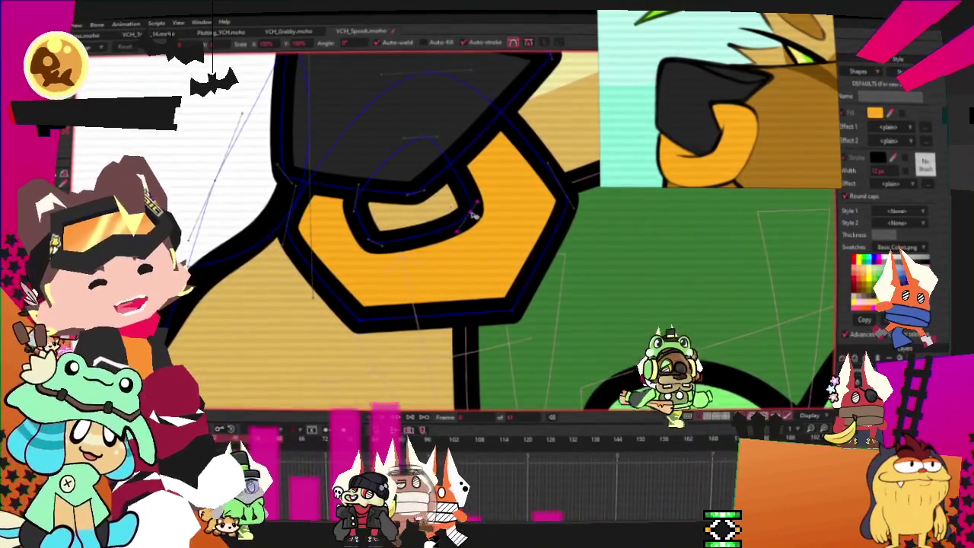
left_click(369, 206)
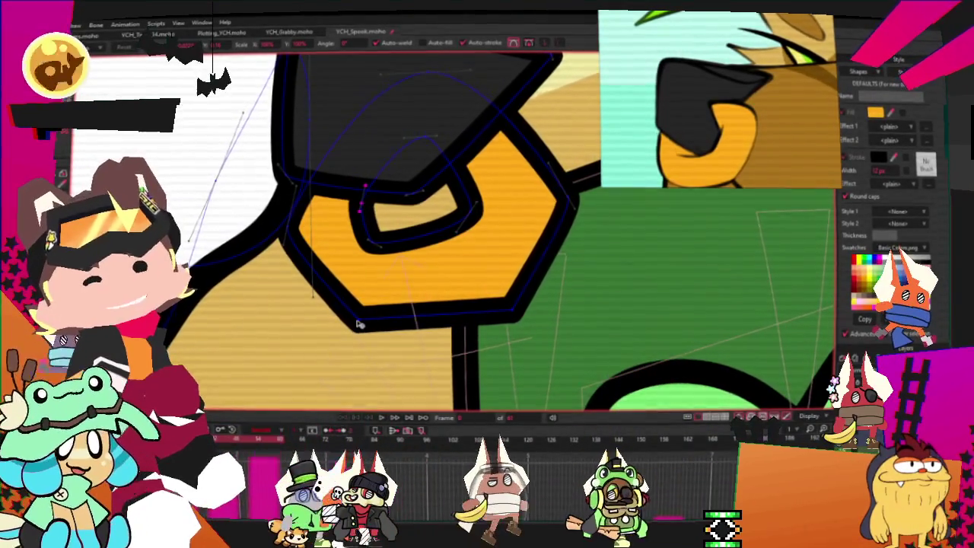
left_click(366, 323)
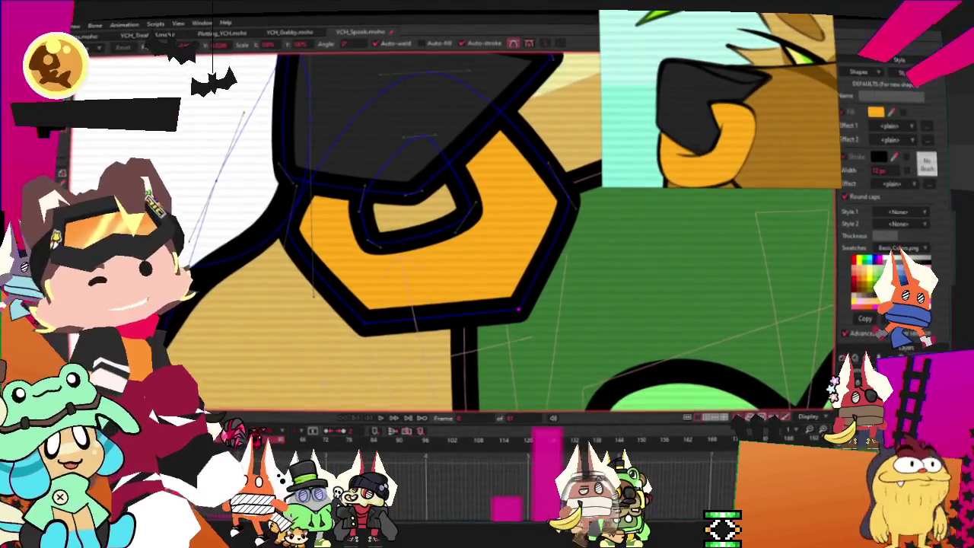
key("c")
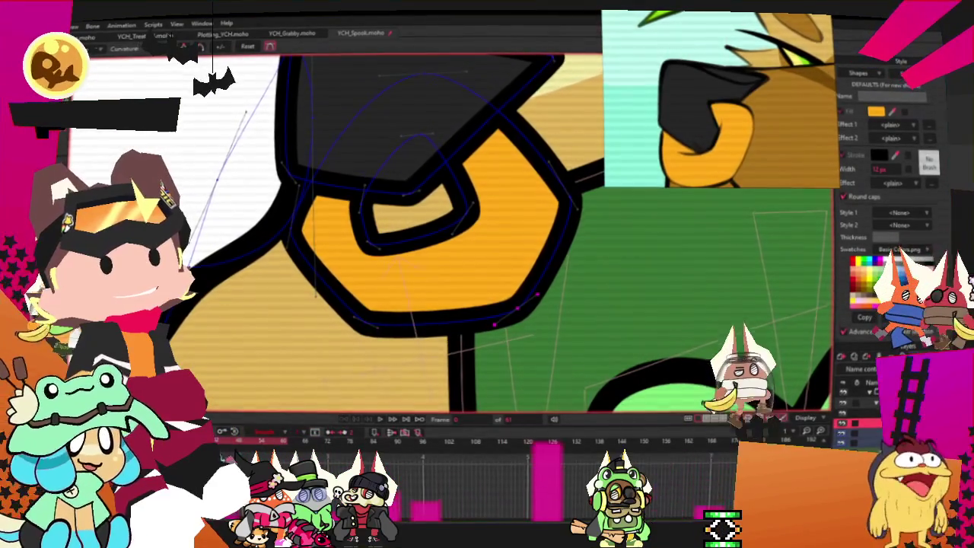
- Raise the opening's lower points into a small rounded triangle tucked under the nose
key("t")
scroll(433, 210, "up", 1)
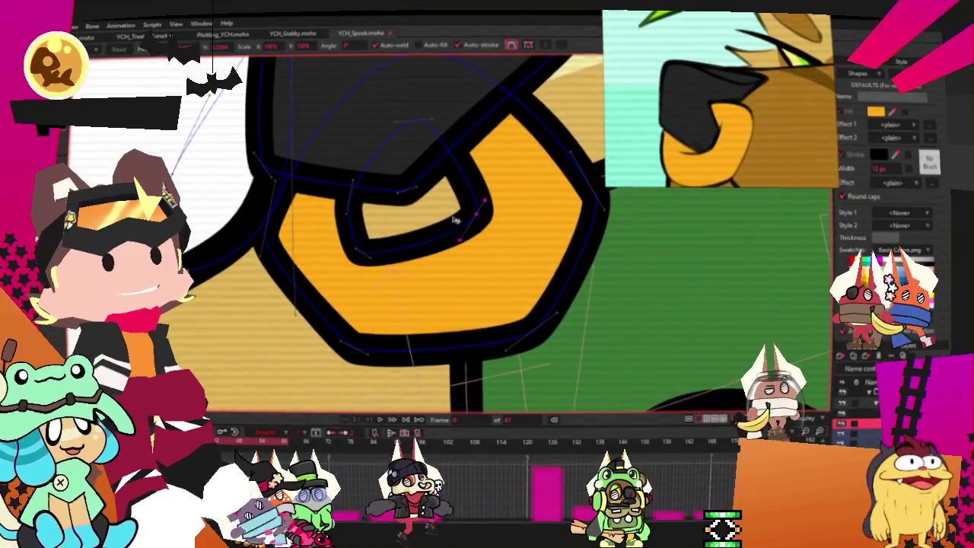
left_click_drag(368, 258, 341, 219)
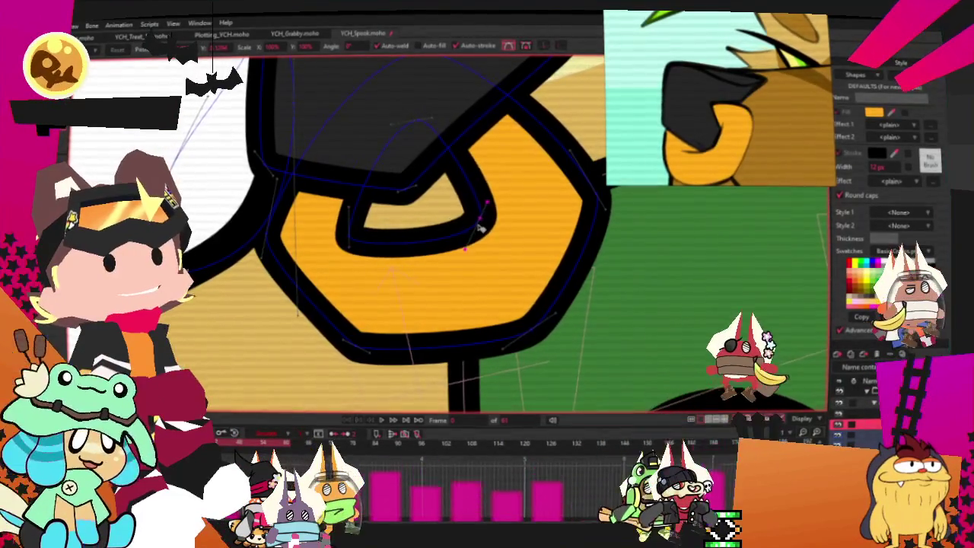
scroll(378, 197, "down", 2)
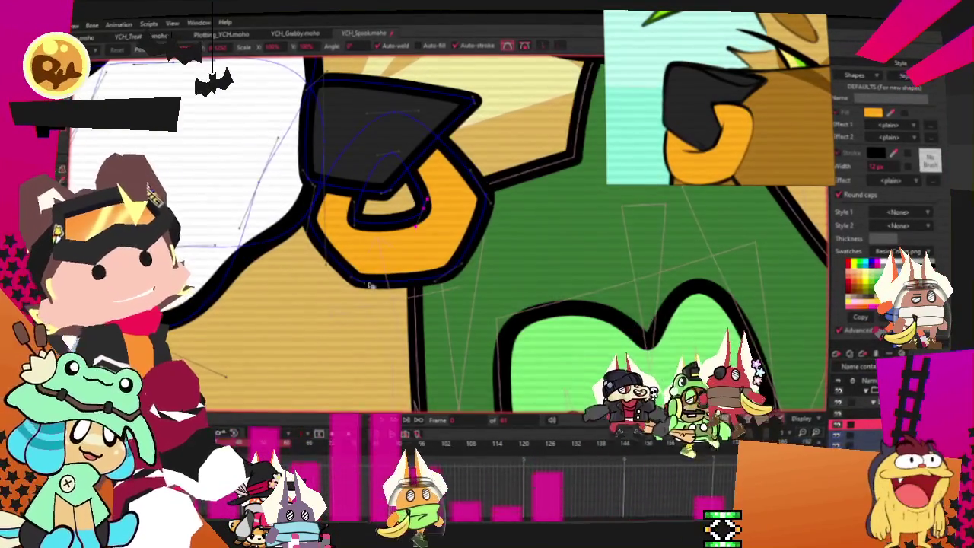
scroll(343, 277, "up", 1)
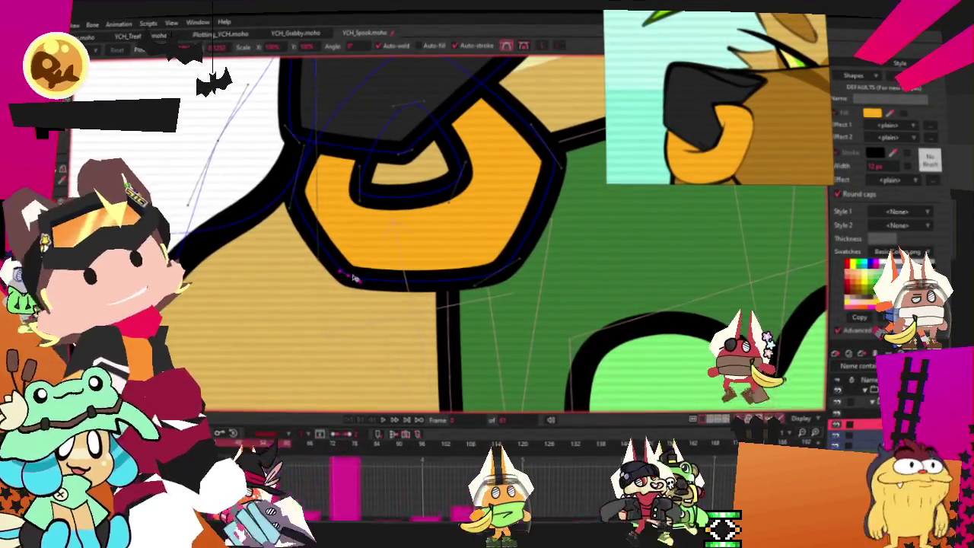
scroll(360, 258, "down", 2)
scroll(495, 223, "up", 2)
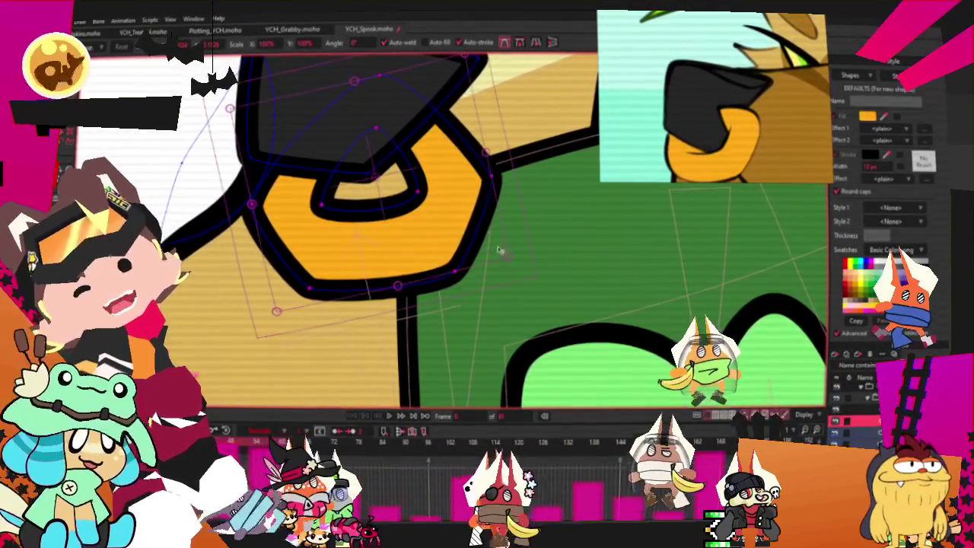
- Nudge the orange nose ring slightly left and up
left_click(421, 217)
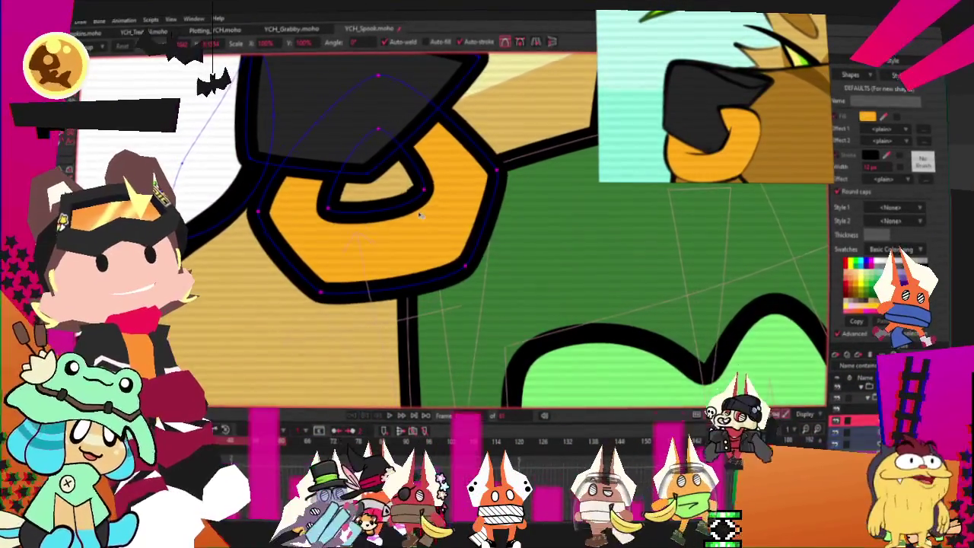
scroll(434, 223, "down", 2)
scroll(452, 230, "down", 1)
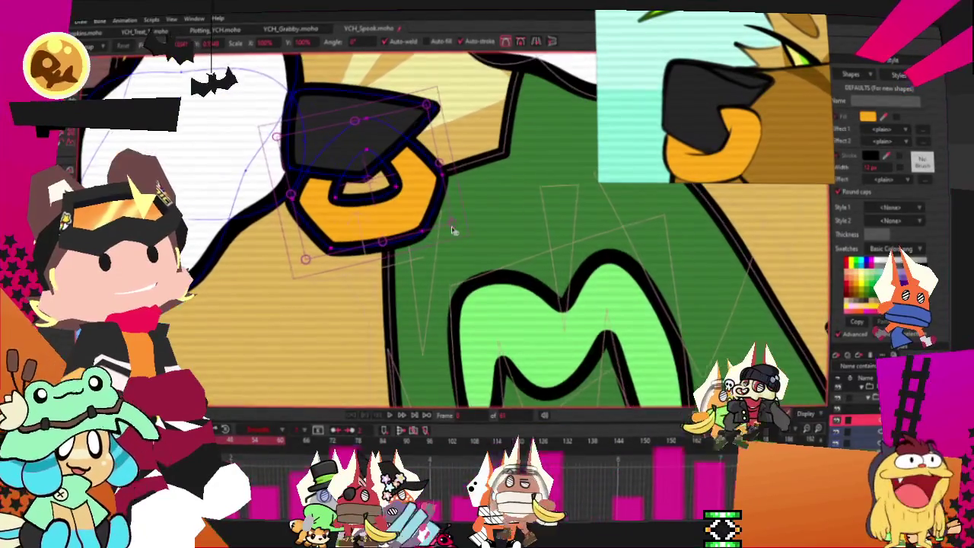
left_click_drag(455, 224, 439, 221)
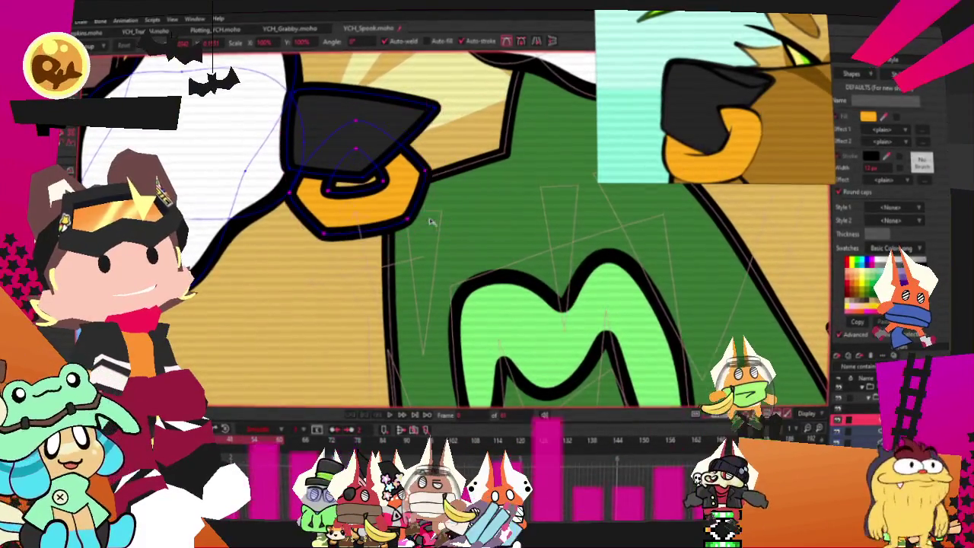
left_click(385, 203)
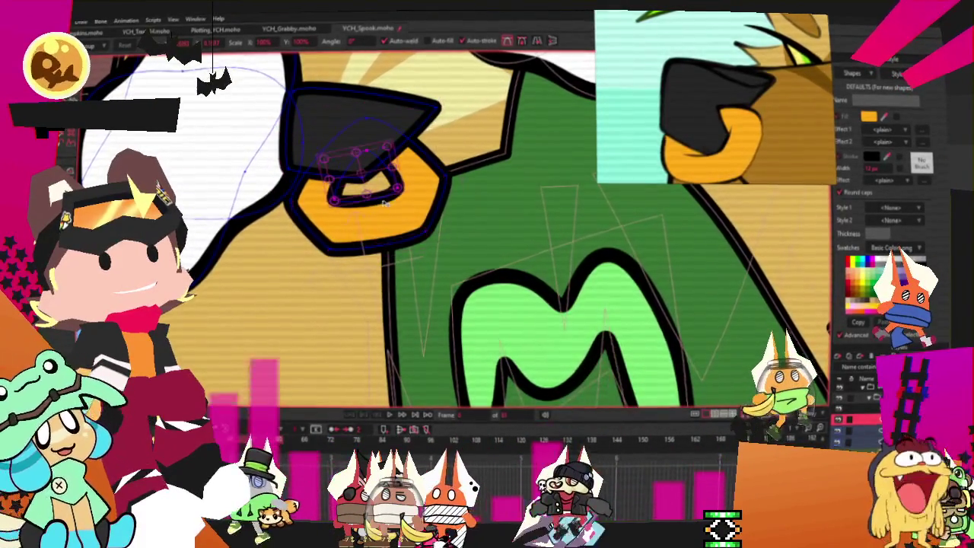
scroll(400, 193, "up", 2)
key("ctrl+a")
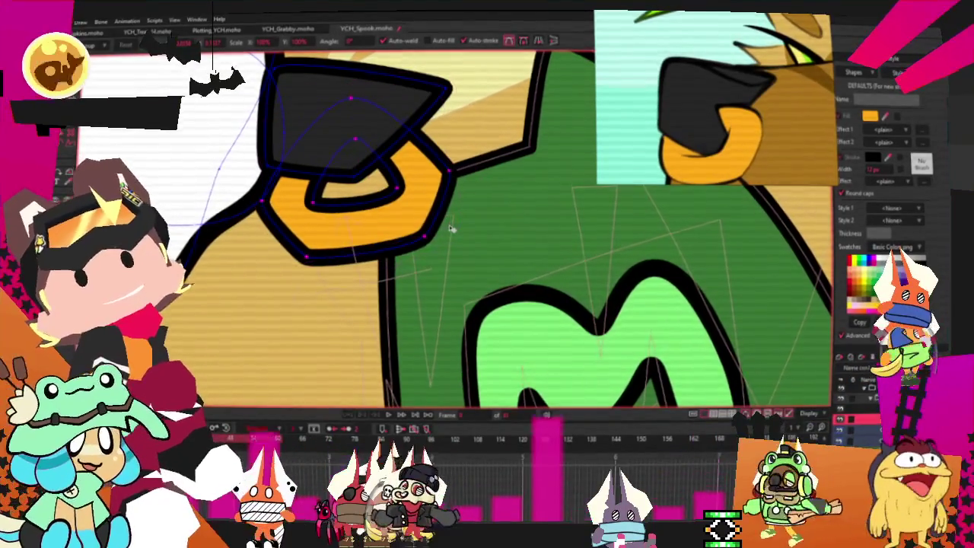
left_click_drag(459, 232, 451, 228)
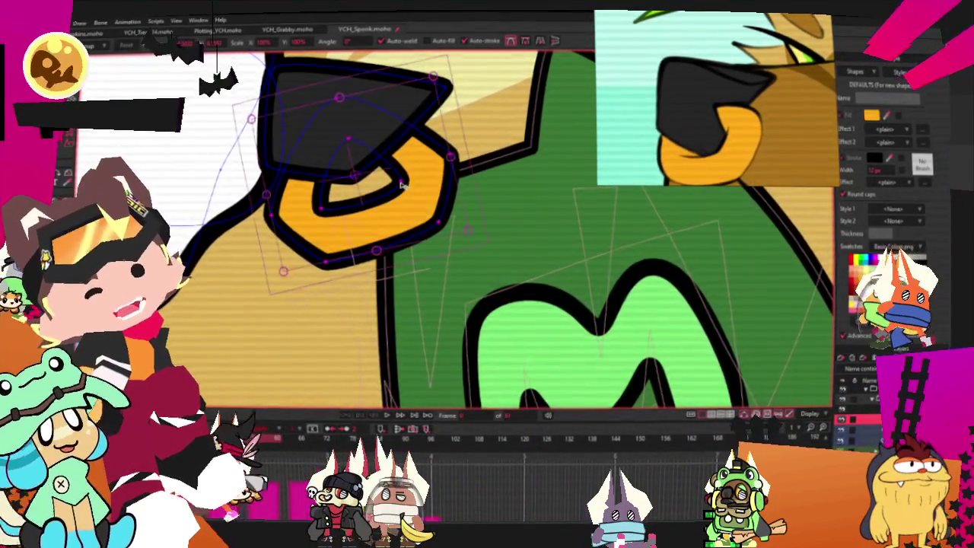
scroll(401, 185, "down", 3)
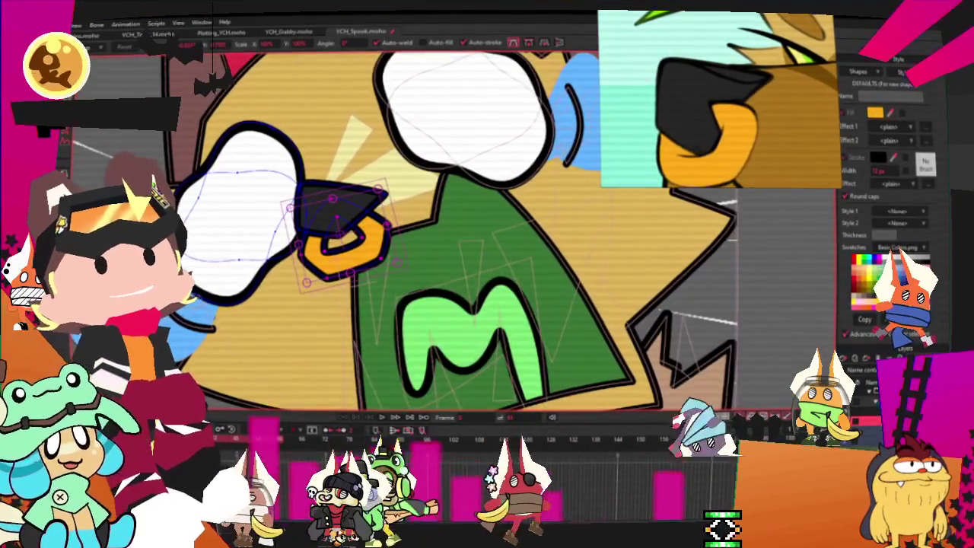
- Fill the stripe shape above the nose with brown
key("g")
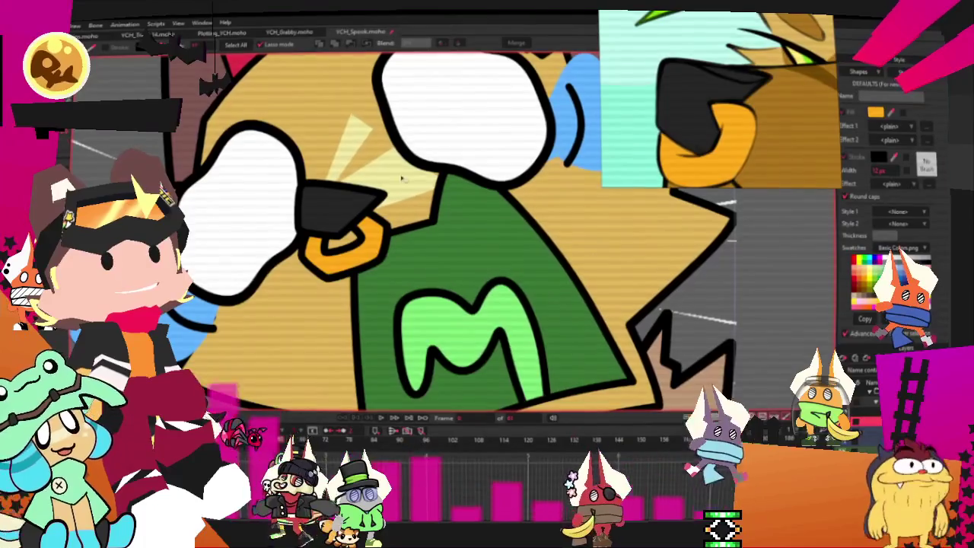
left_click(845, 412)
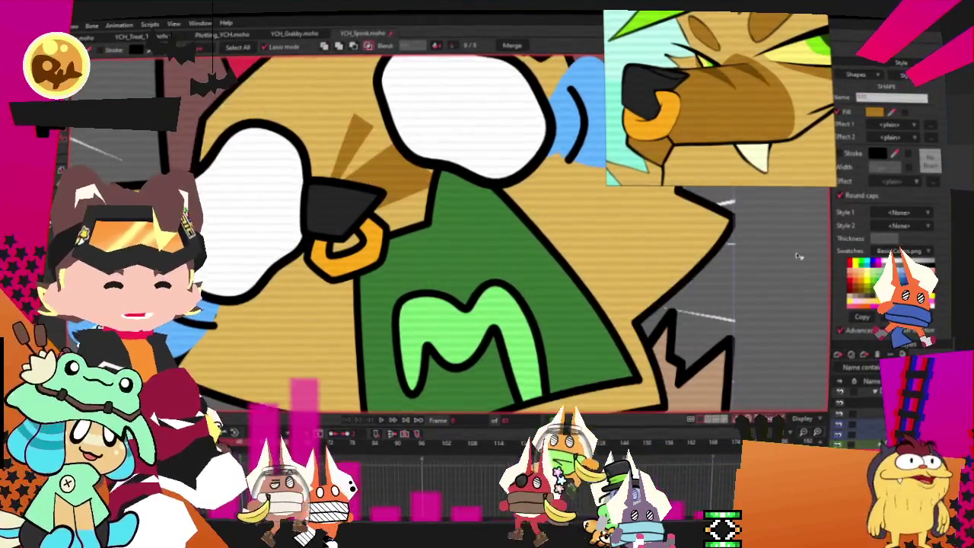
left_click(681, 219)
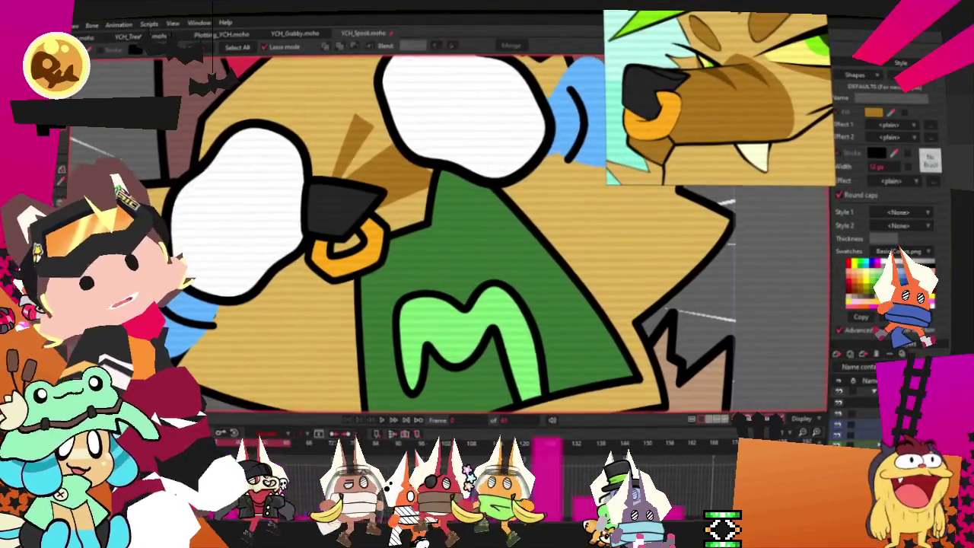
key("t")
scroll(364, 199, "up", 2)
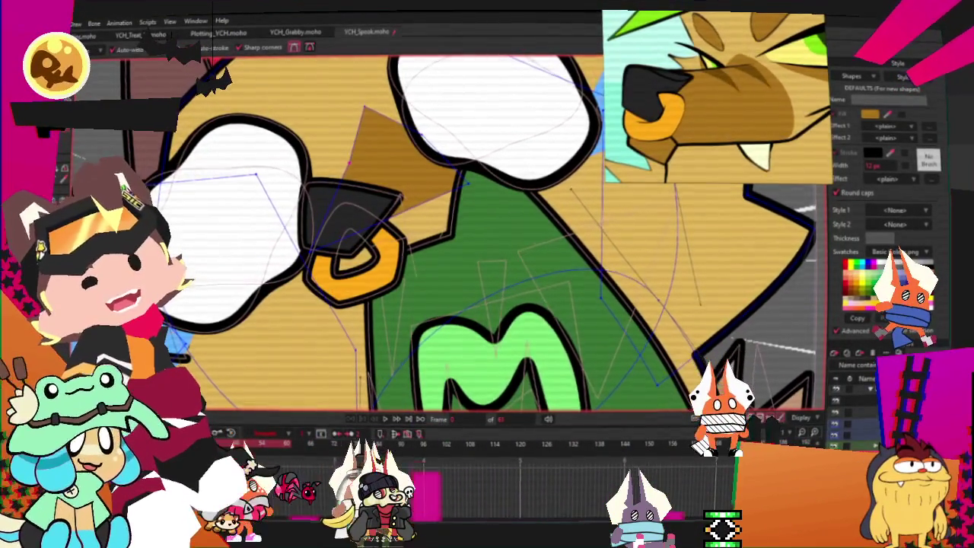
- Pull the brown stripe's top point down and stretch its upper-right edge toward the nose
key("c")
scroll(463, 107, "up", 1)
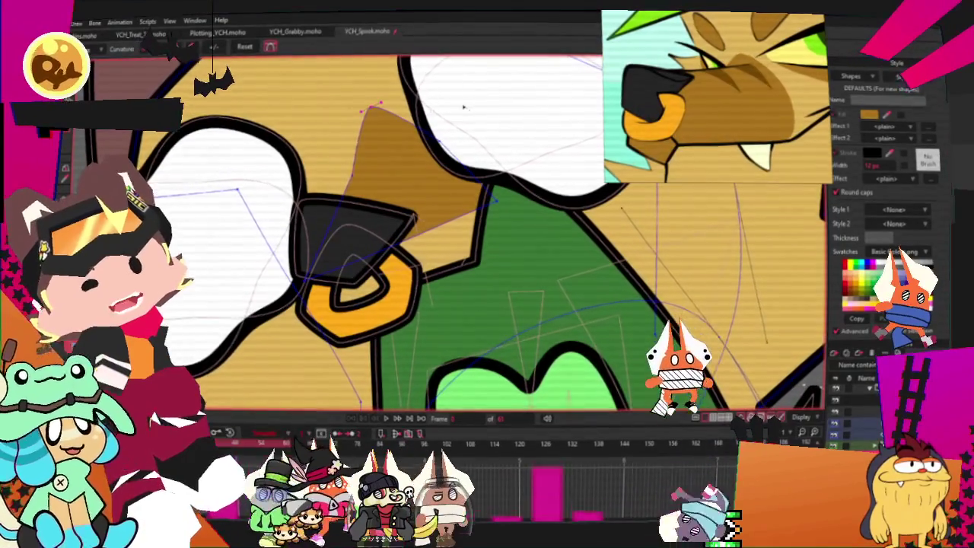
key("t")
left_click_drag(371, 107, 368, 121)
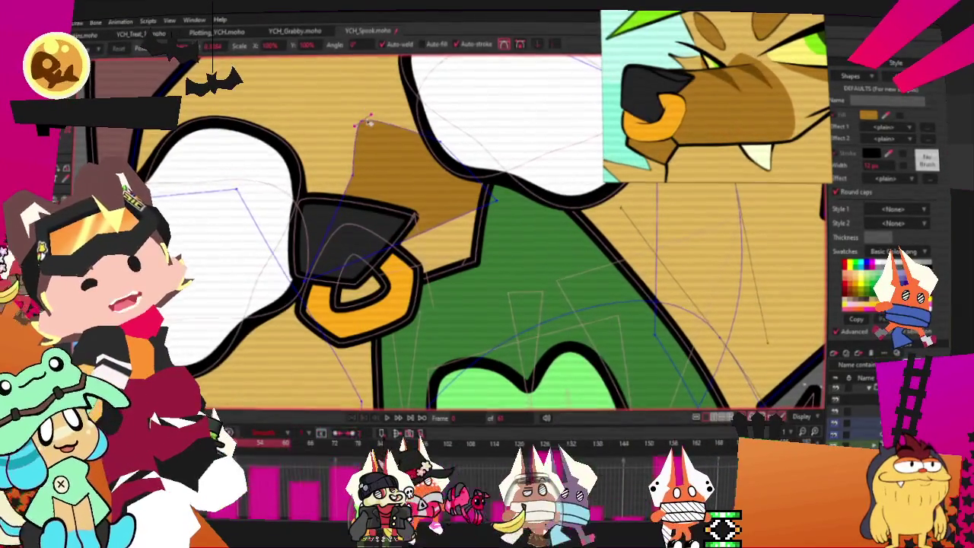
mouse_move(426, 145)
left_mouse_down()
mouse_move(460, 137)
mouse_move(473, 319)
mouse_move(404, 365)
left_mouse_up()
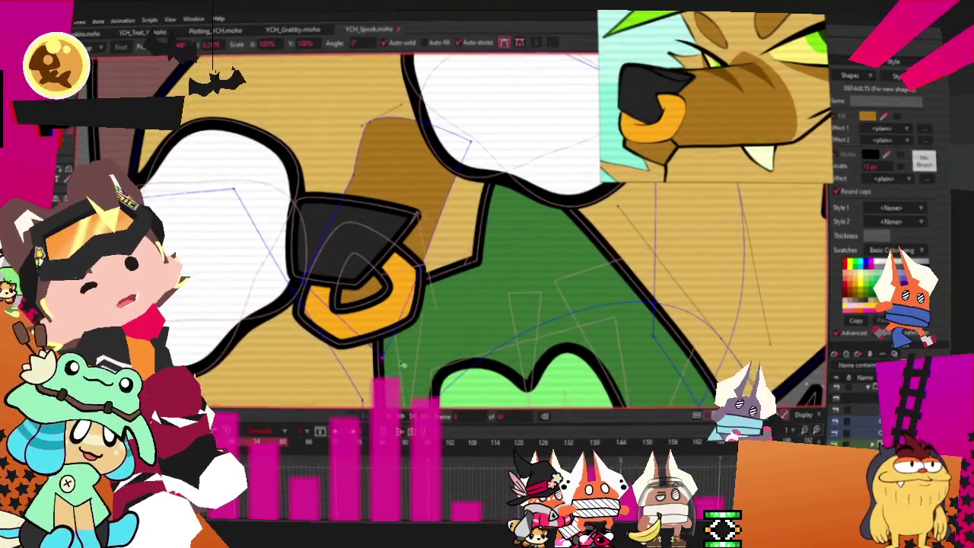
- Round the stripe's left curve so it wraps along the nose
key("c")
left_click(299, 266)
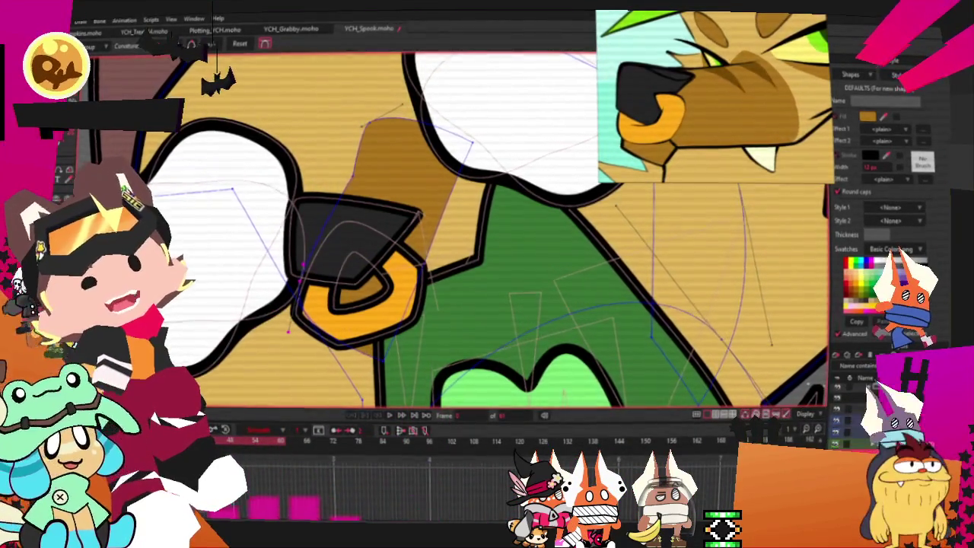
scroll(297, 266, "up", 1)
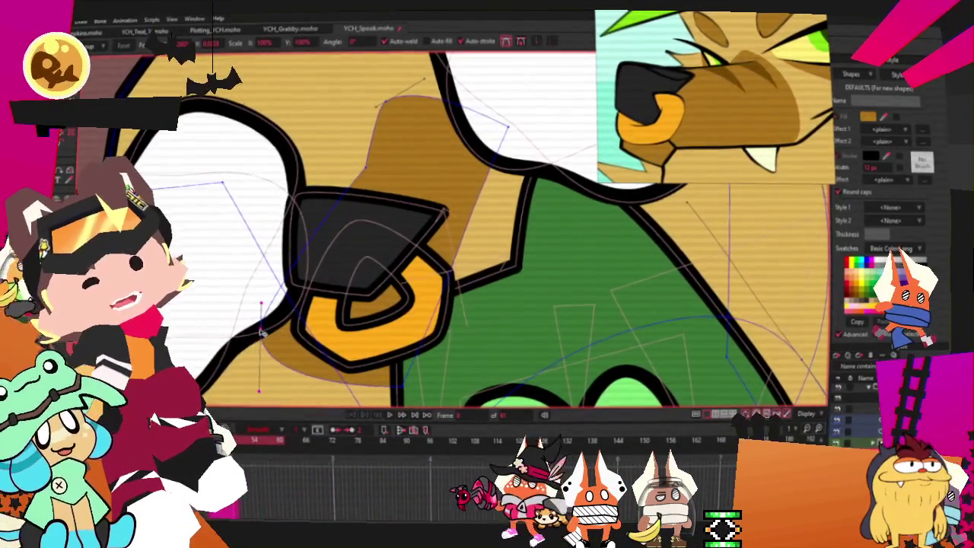
scroll(277, 156, "down", 2)
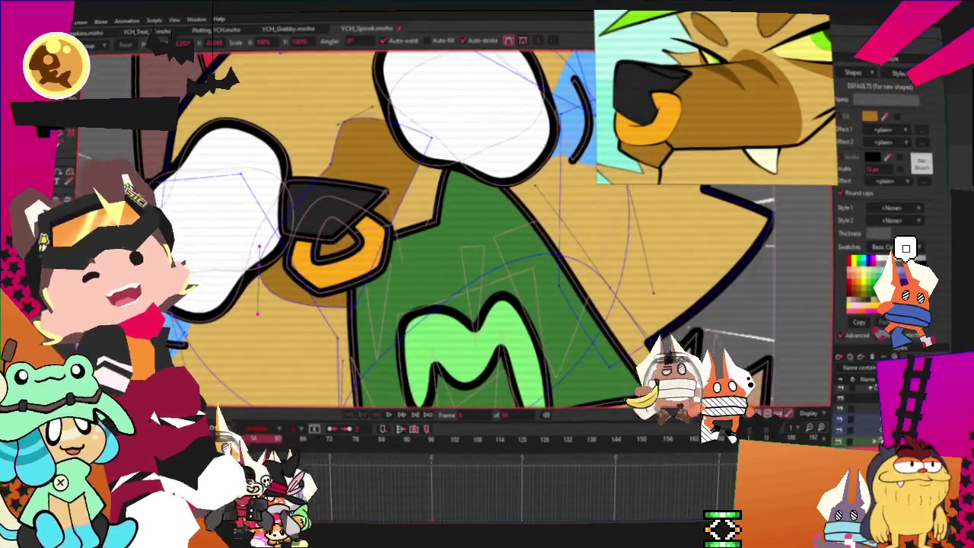
key("a")
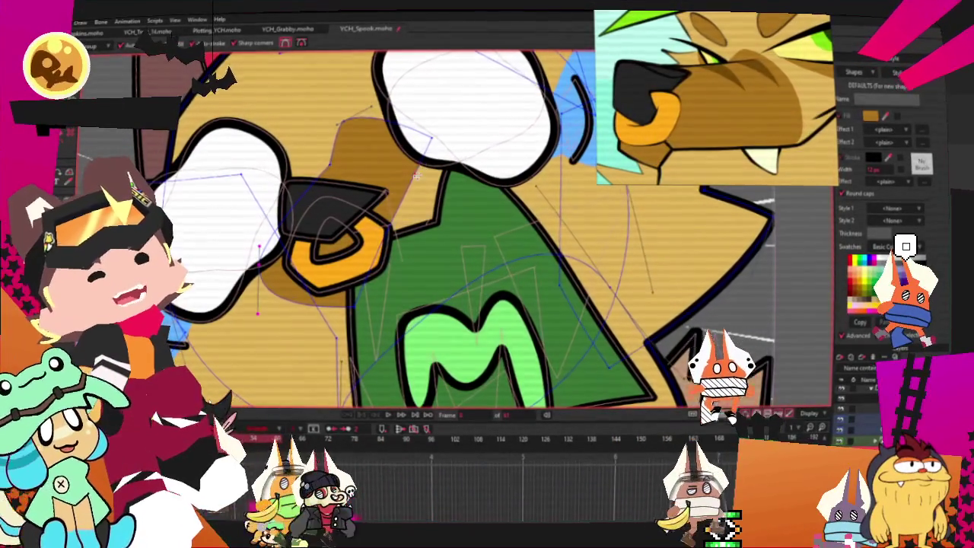
key("t")
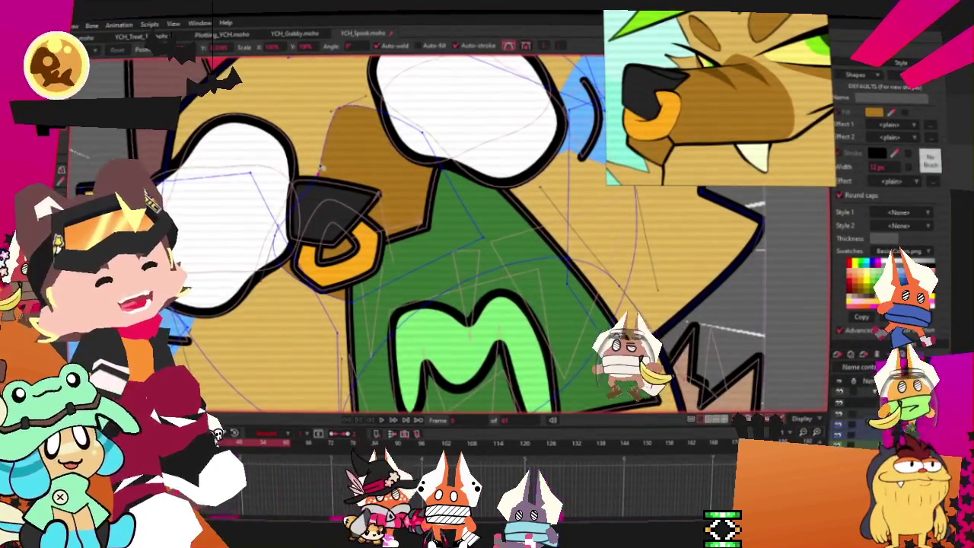
scroll(329, 162, "down", 5)
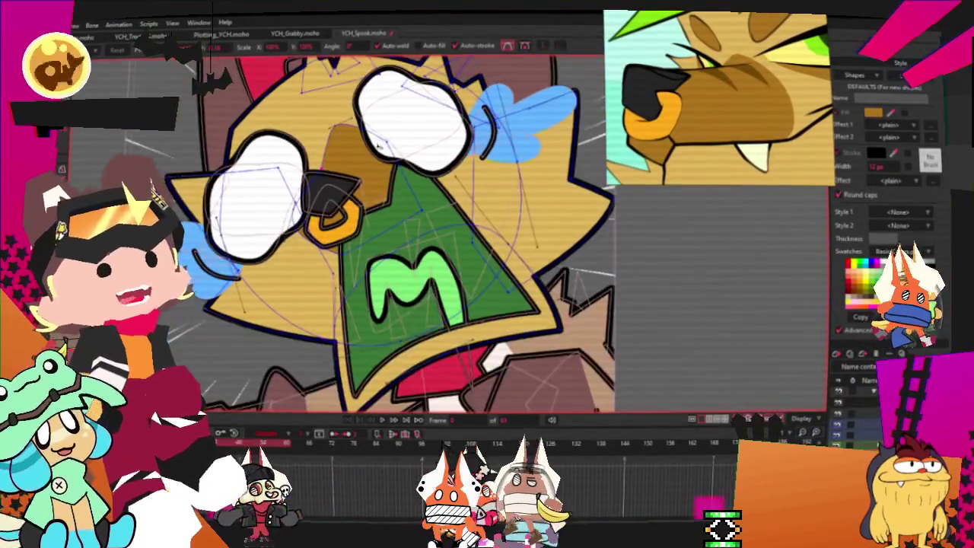
scroll(393, 137, "up", 4)
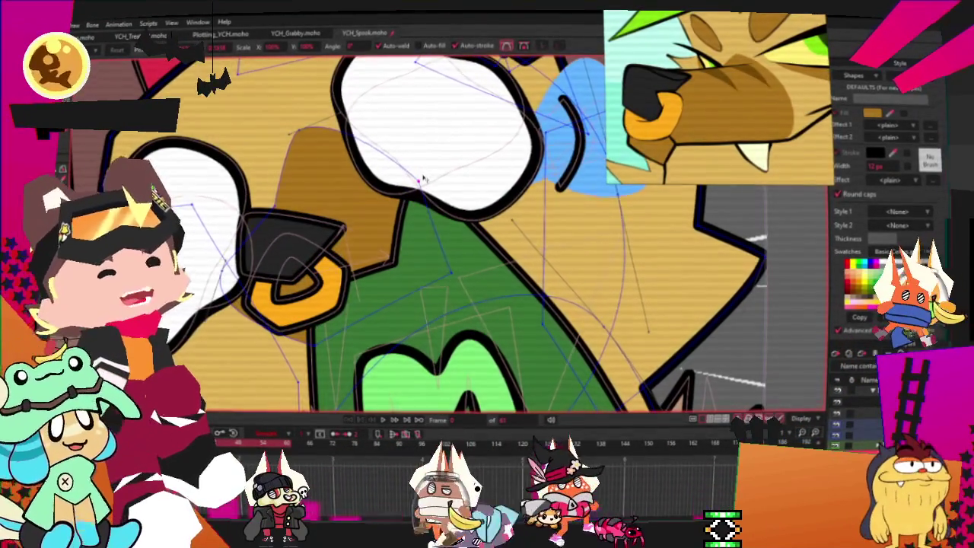
scroll(402, 162, "up", 2)
key("g")
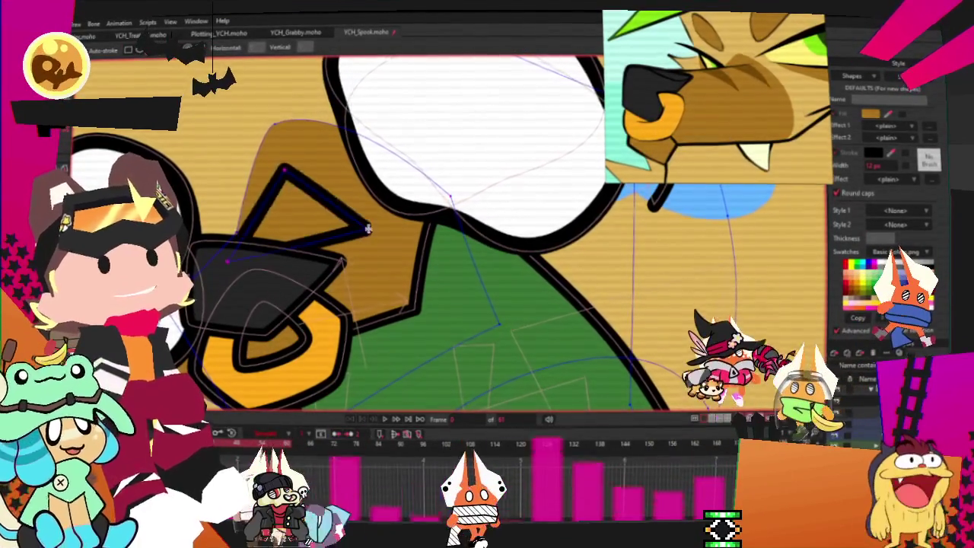
- Draw a new triangle beside the nose and make it a filled shape
left_click_drag(297, 166, 225, 253)
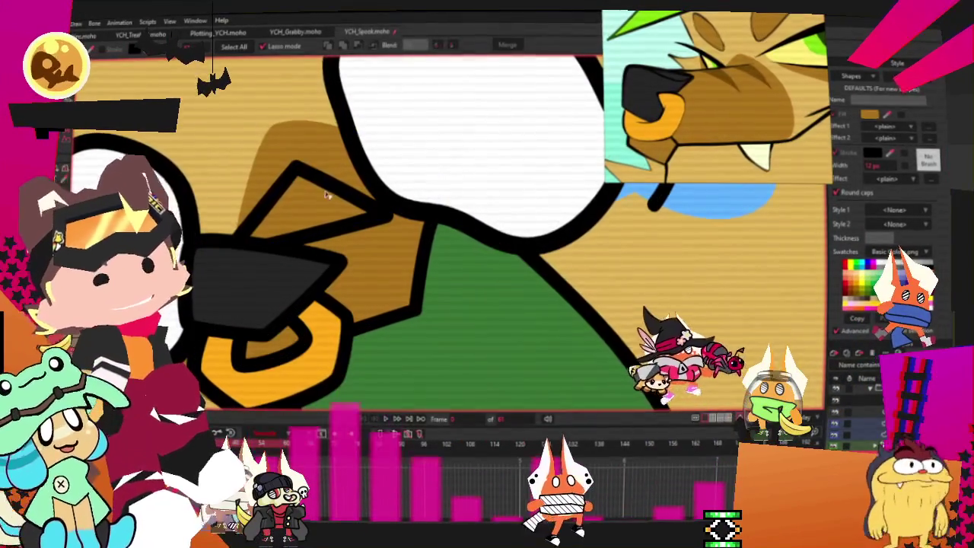
key("q")
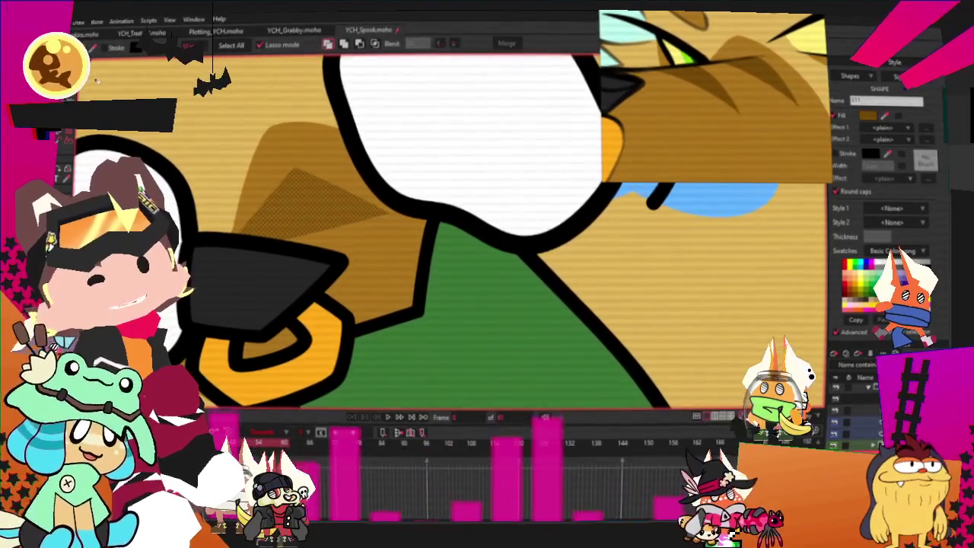
key("u")
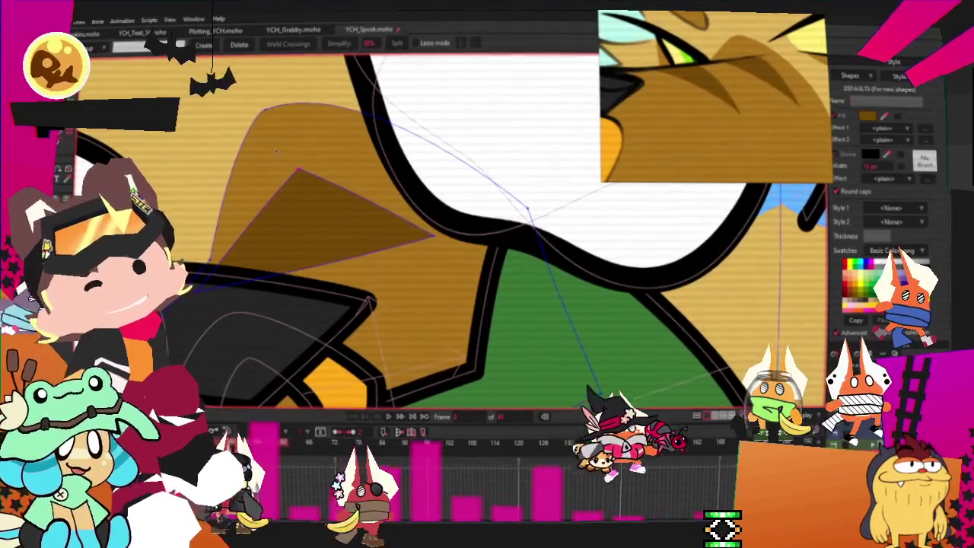
key("c")
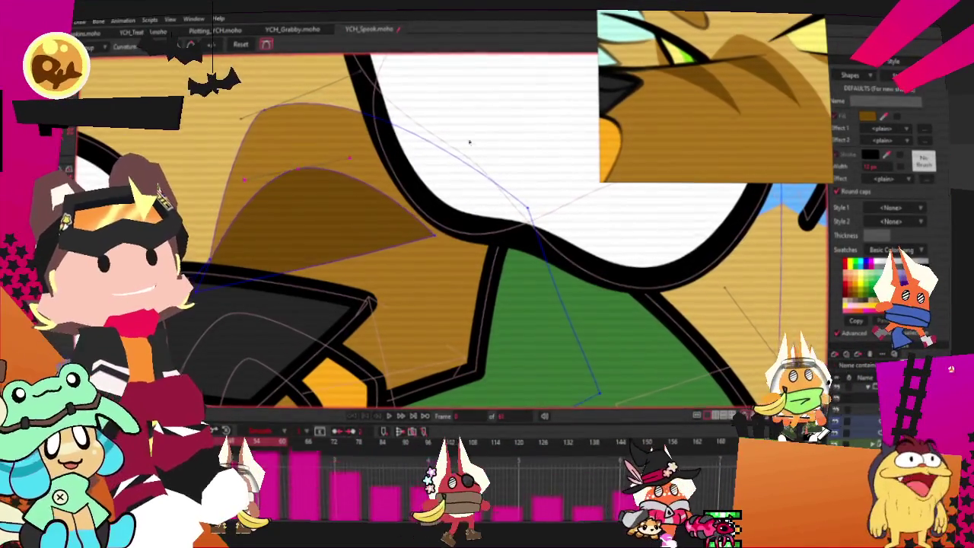
key("t")
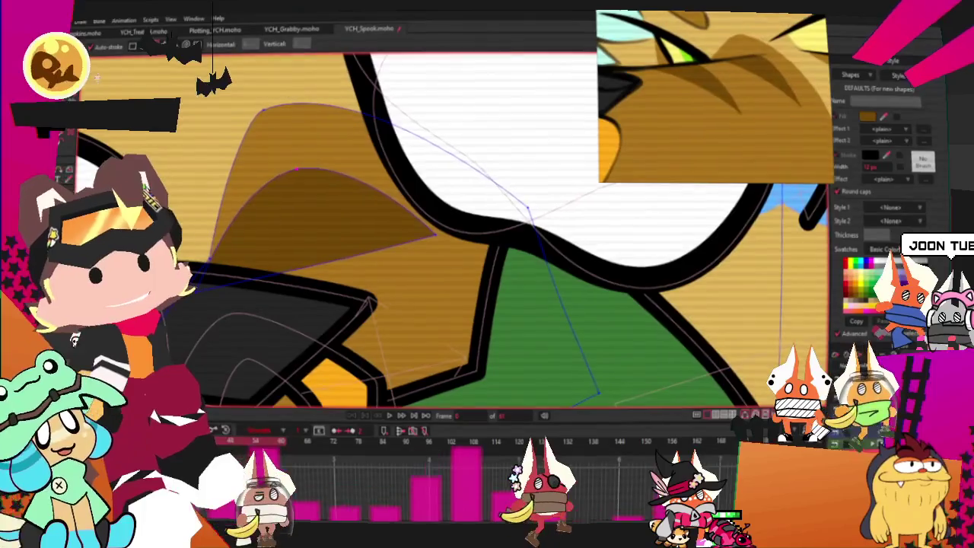
- Reshape the brown wedge: lower its top bulge, move its tip up-right, soften the curve
left_click_drag(220, 194, 217, 227)
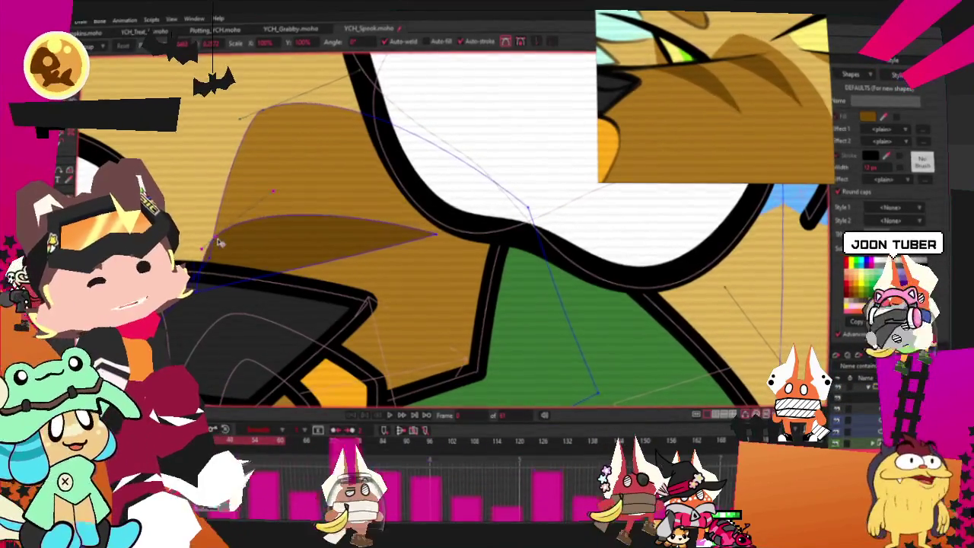
left_click_drag(434, 233, 450, 193)
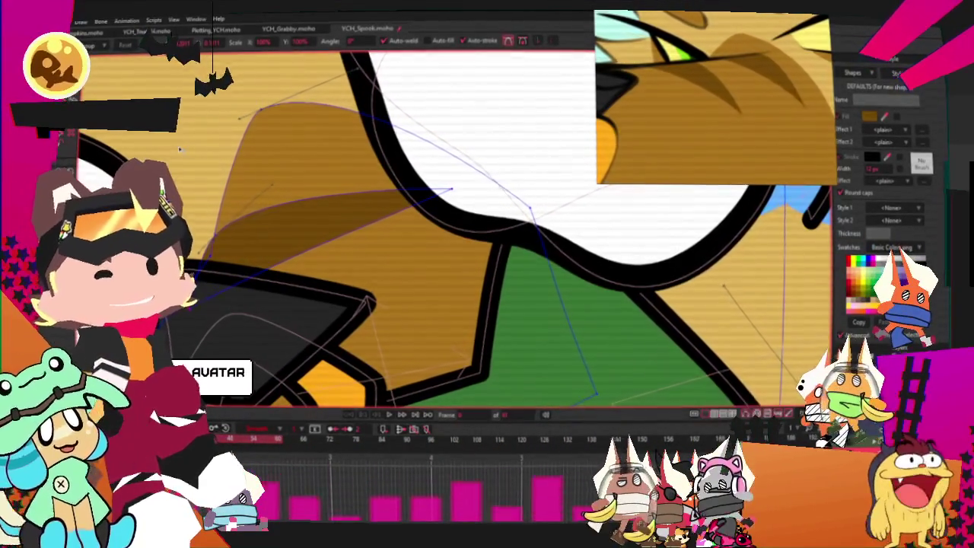
key("c")
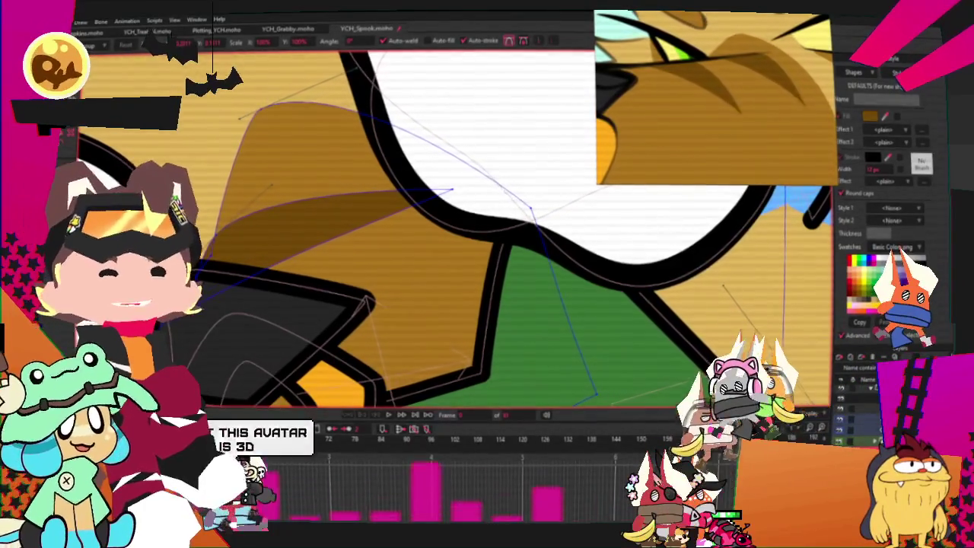
scroll(268, 185, "up", 2)
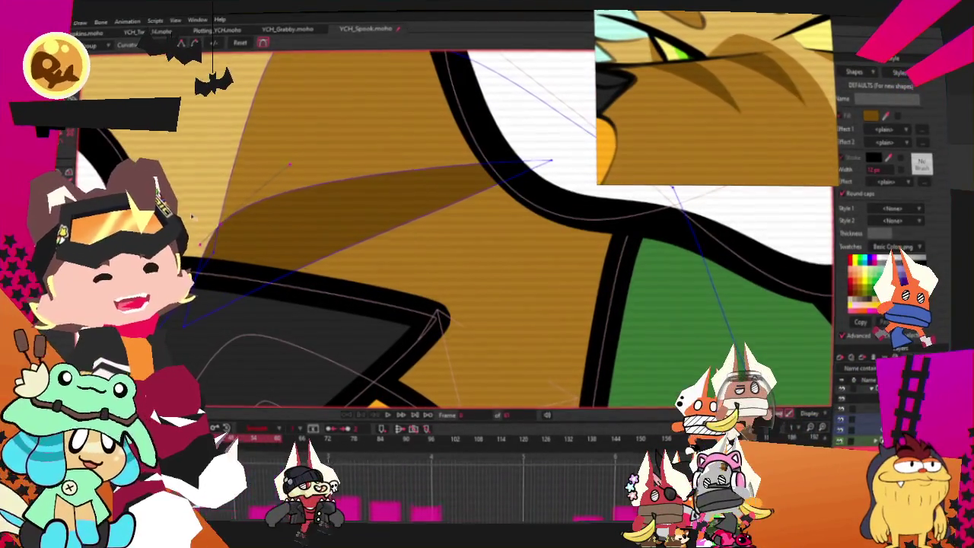
left_click(550, 161)
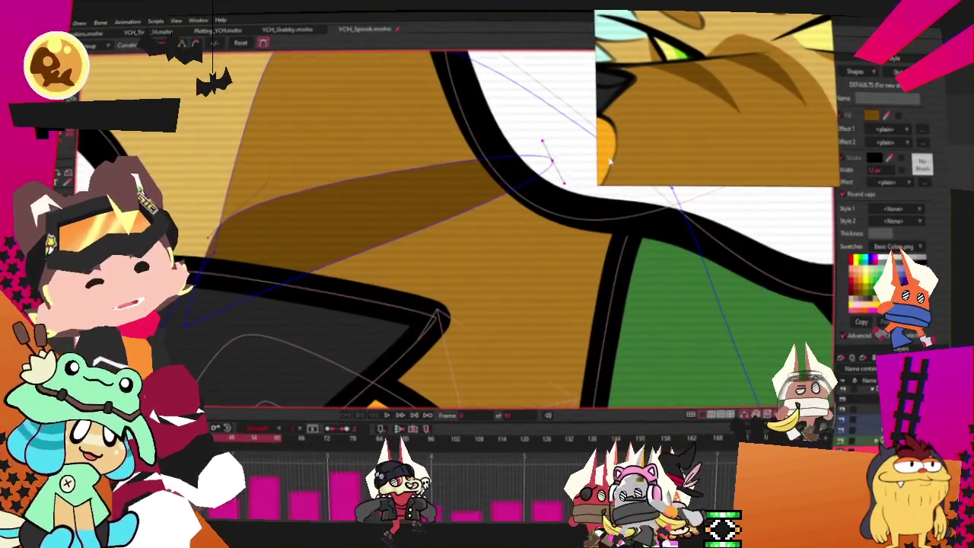
left_click_drag(573, 177, 556, 171)
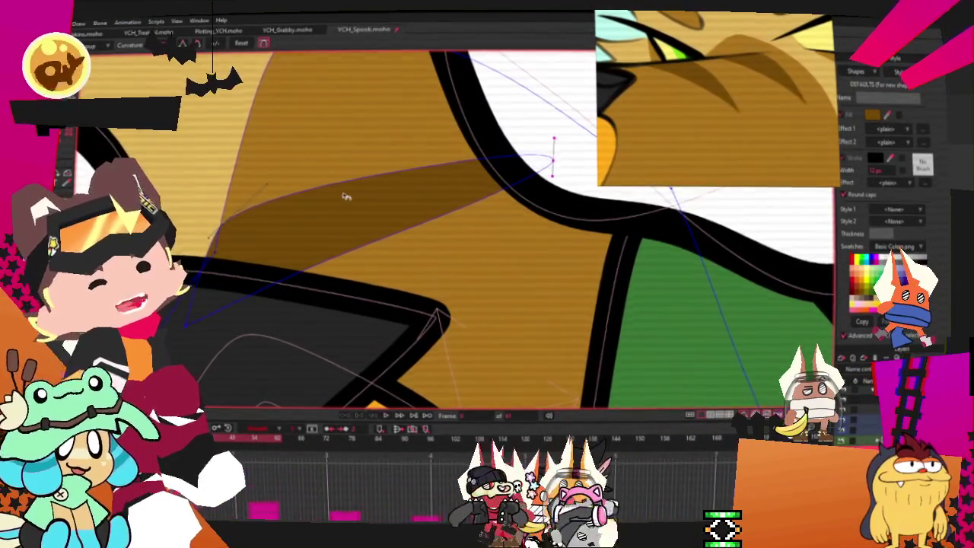
- Raise the brown stripe higher on the muzzle
scroll(503, 175, "down", 1)
scroll(449, 178, "down", 1)
scroll(398, 180, "down", 1)
scroll(399, 179, "up", 1)
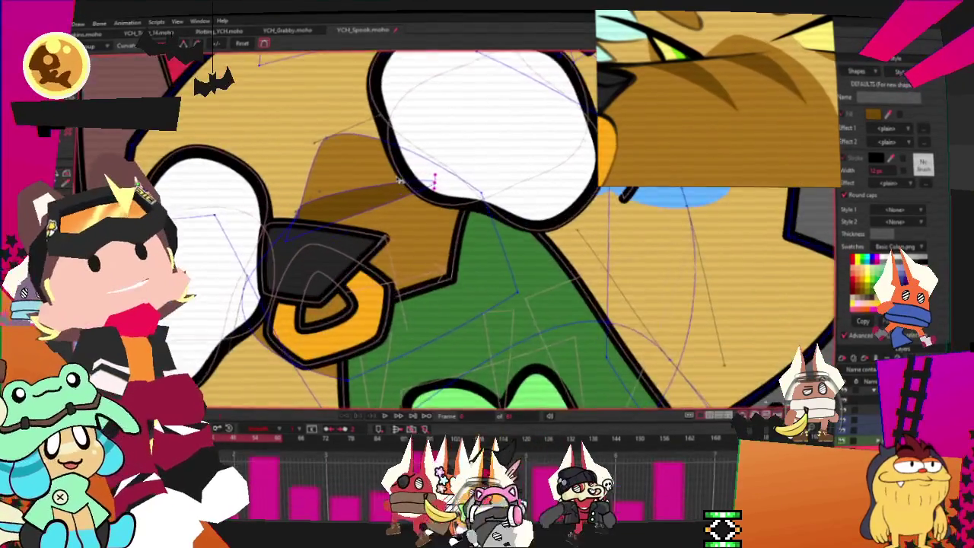
scroll(399, 180, "up", 1)
scroll(380, 205, "up", 1)
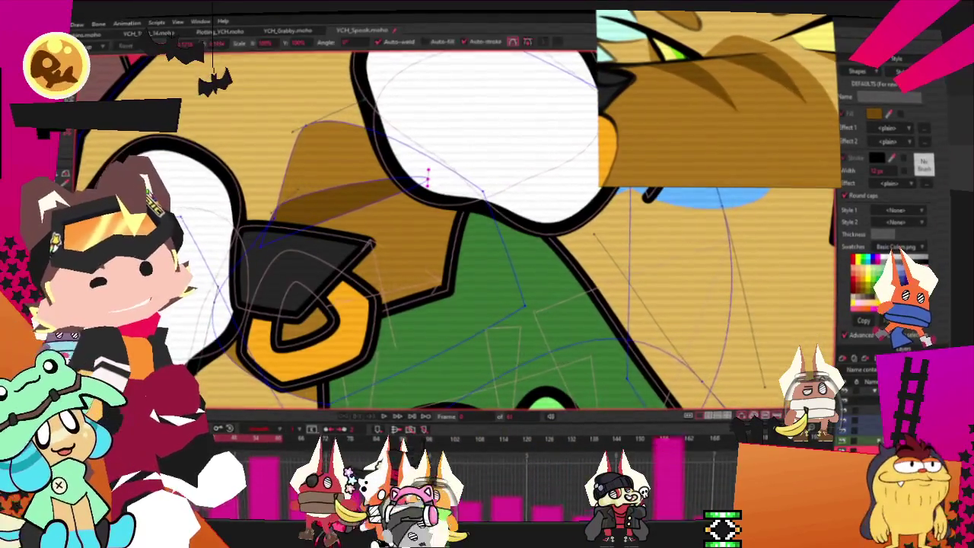
scroll(364, 228, "up", 1)
key("t")
left_click_drag(364, 230, 373, 208)
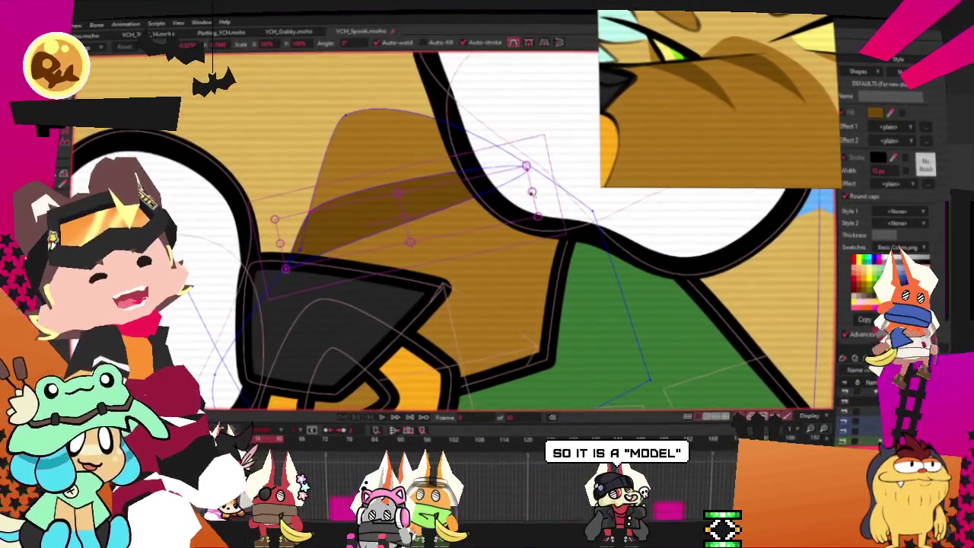
scroll(492, 192, "up", 1)
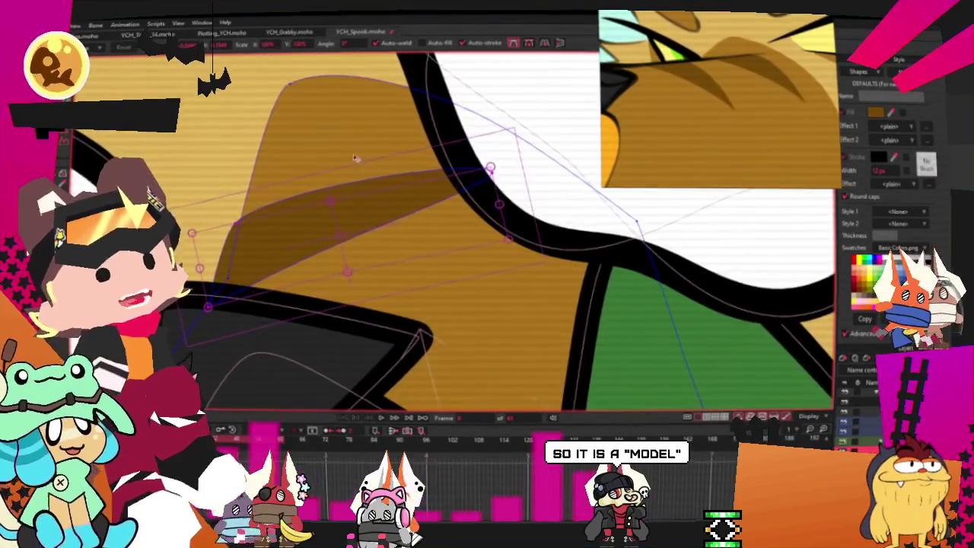
scroll(487, 152, "down", 1)
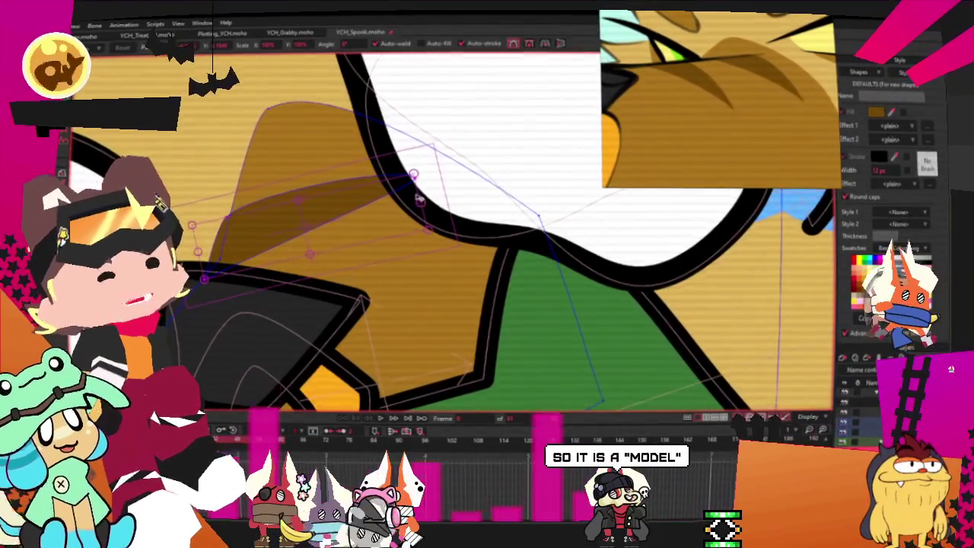
scroll(419, 198, "up", 1)
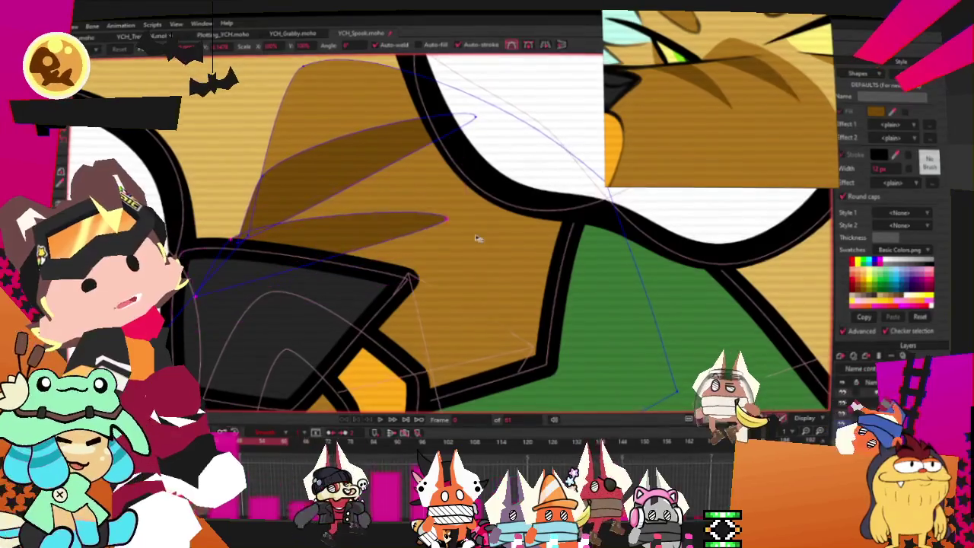
- Pull the brown sliver stripe's tip down and to the left
left_click(305, 236)
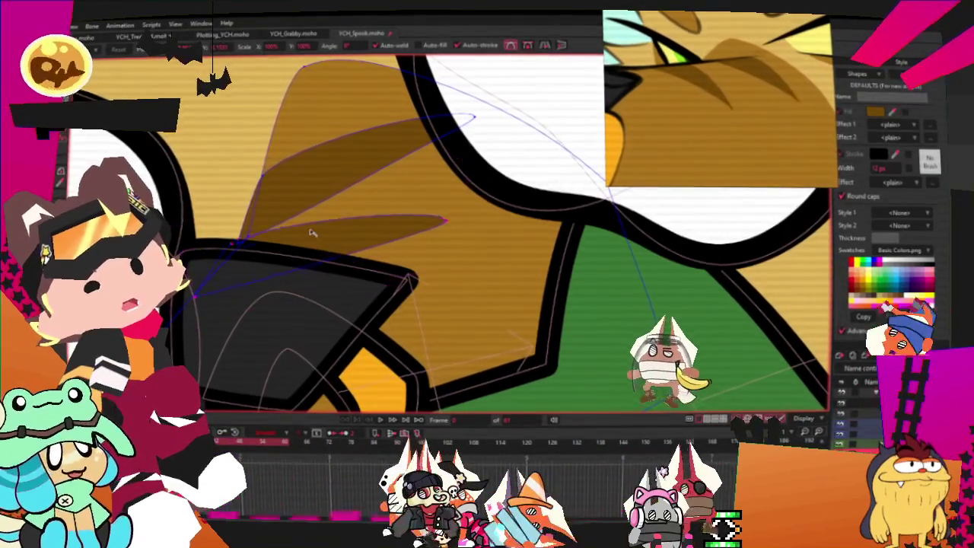
left_click(333, 240)
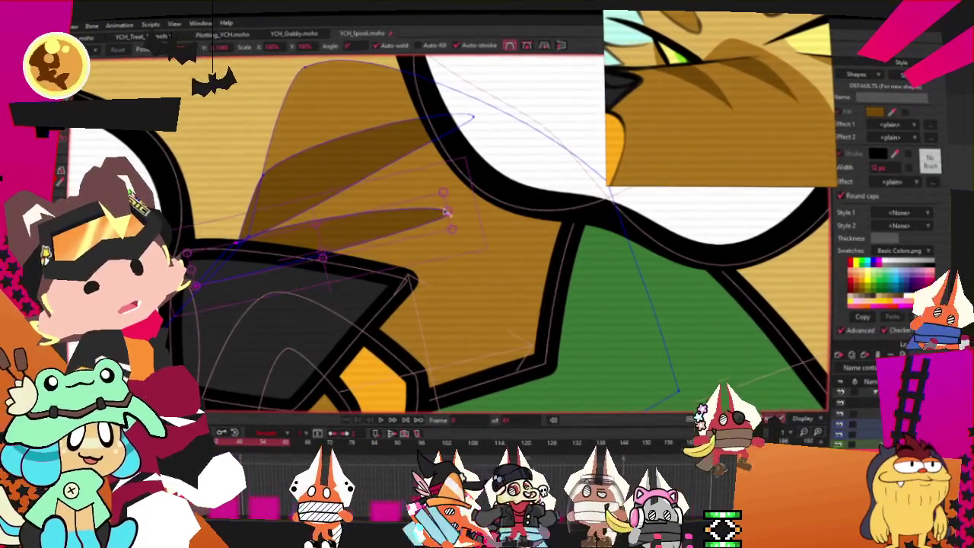
left_click(449, 215)
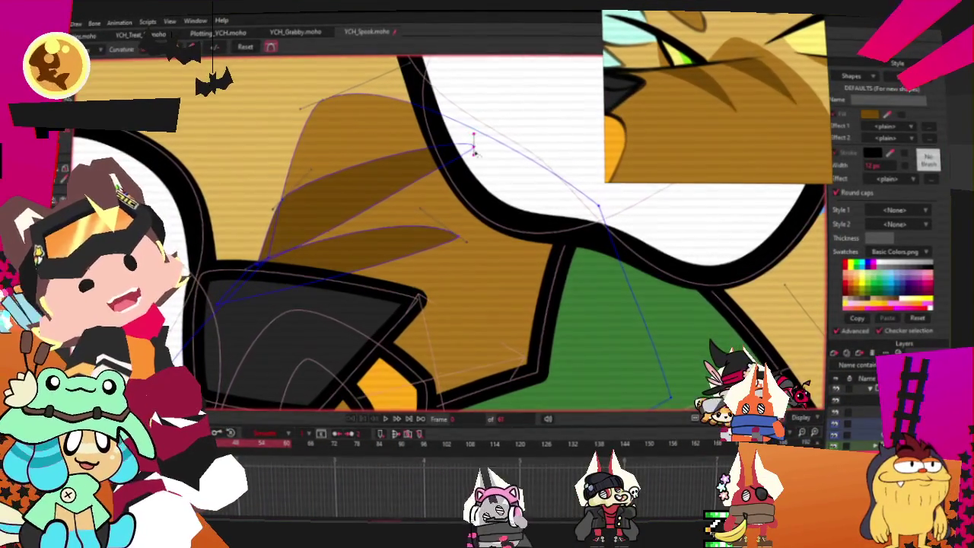
scroll(238, 281, "up", 3)
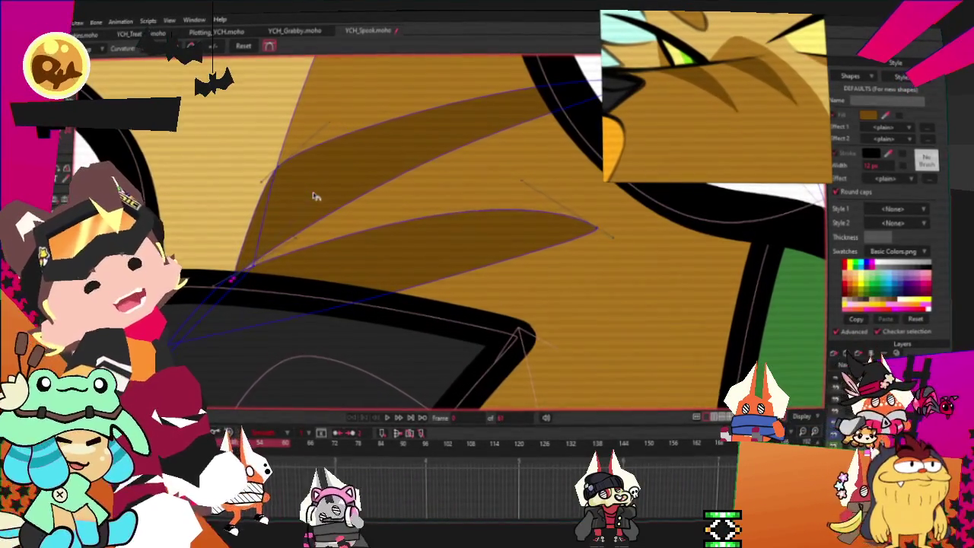
scroll(236, 282, "up", 1)
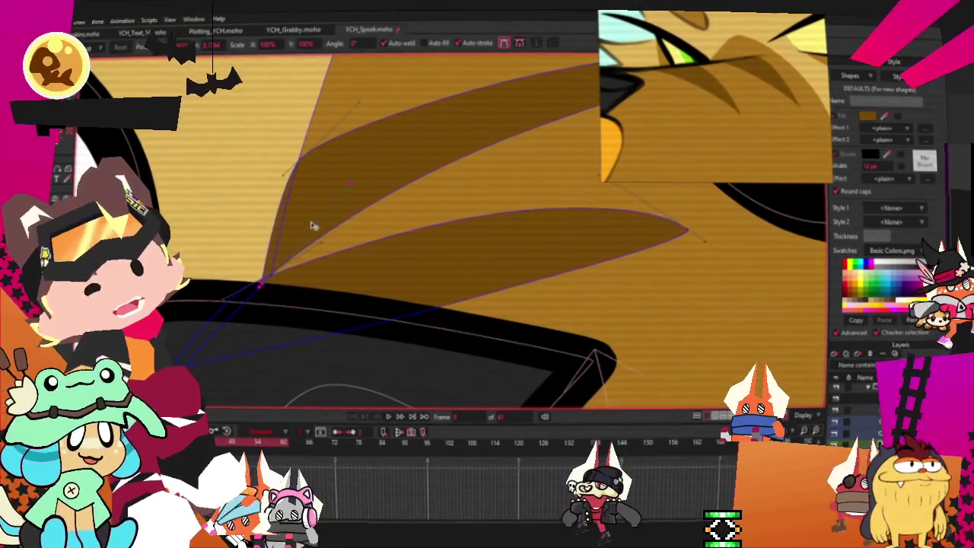
scroll(304, 200, "down", 2)
scroll(306, 194, "down", 2)
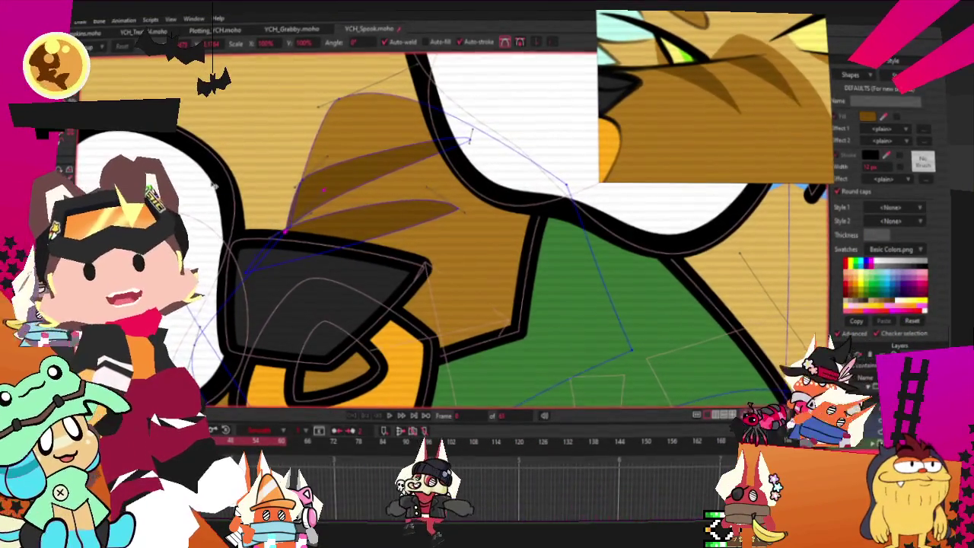
scroll(215, 185, "up", 3)
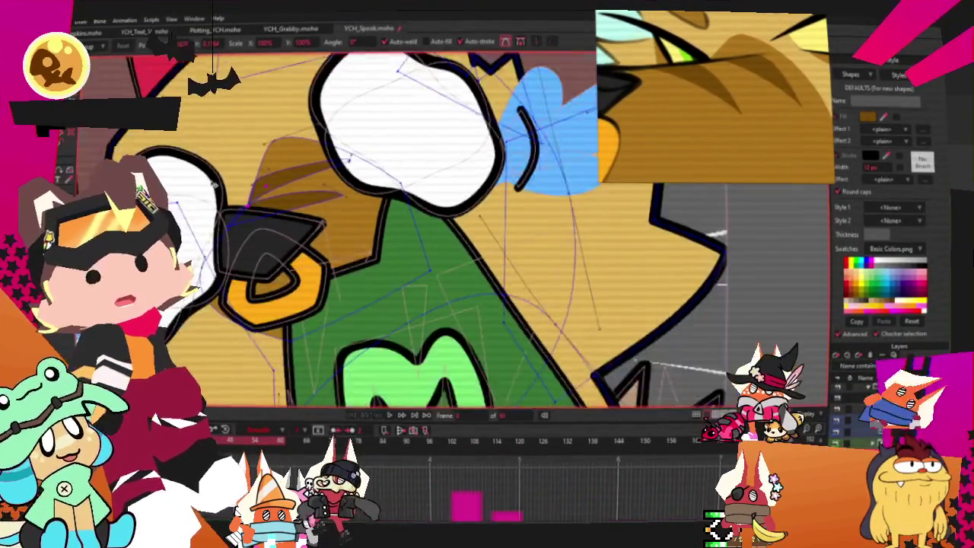
scroll(240, 183, "down", 2)
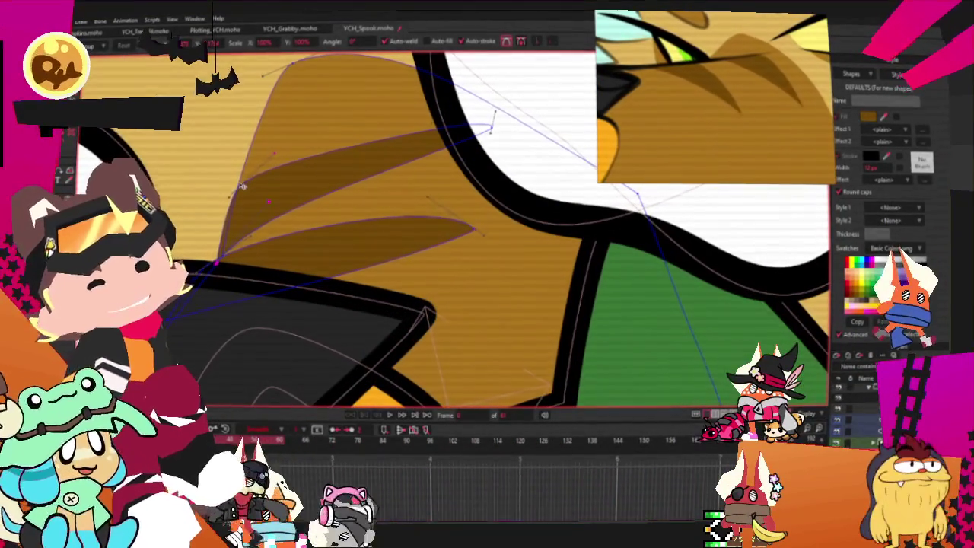
left_click_drag(494, 128, 484, 146)
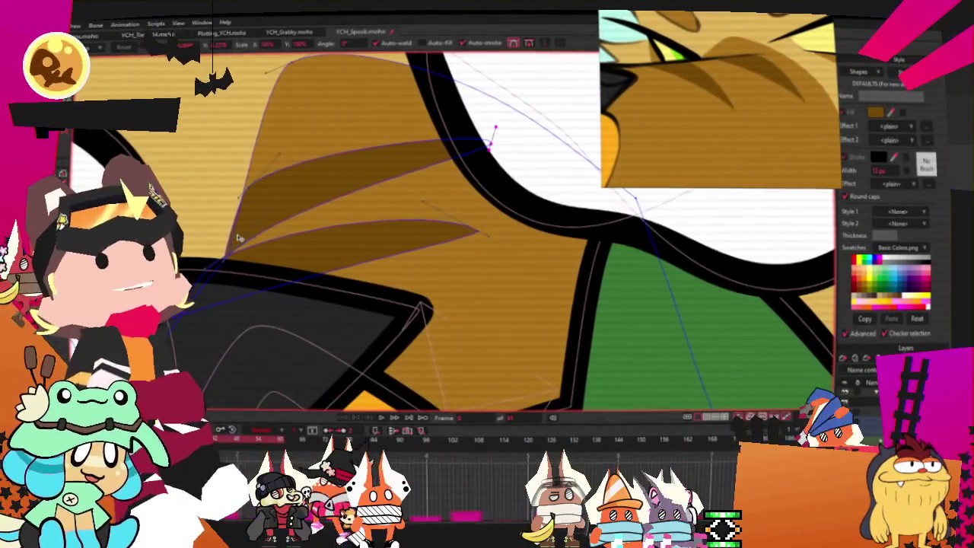
- Widen the upper stripe by lifting its left edge and upper edge
scroll(244, 270, "up", 2)
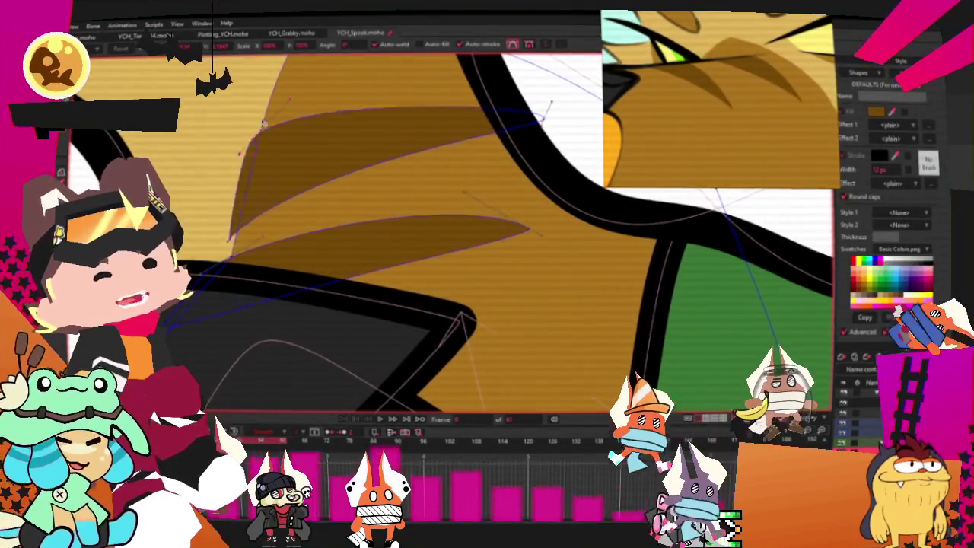
left_click_drag(259, 202, 251, 130)
left_click_drag(232, 239, 236, 223)
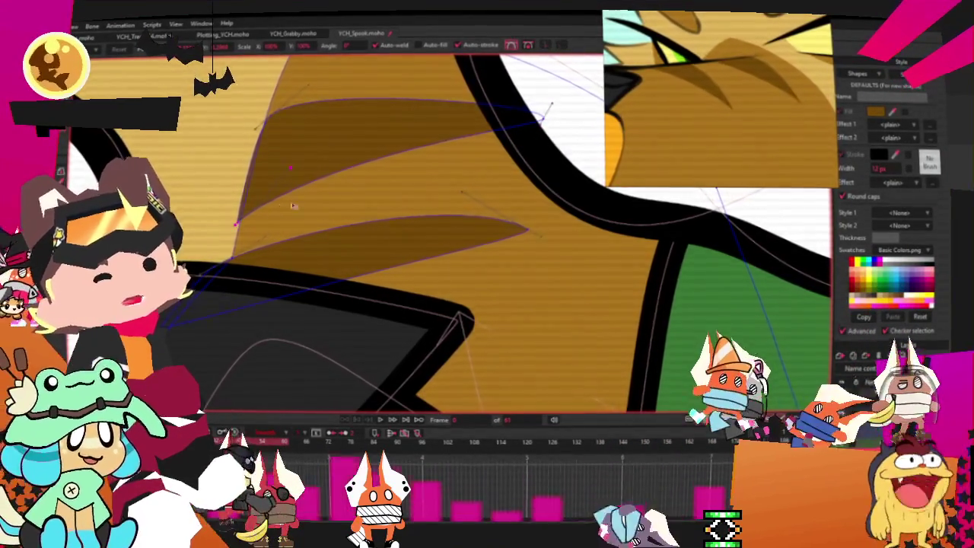
scroll(293, 205, "down", 3)
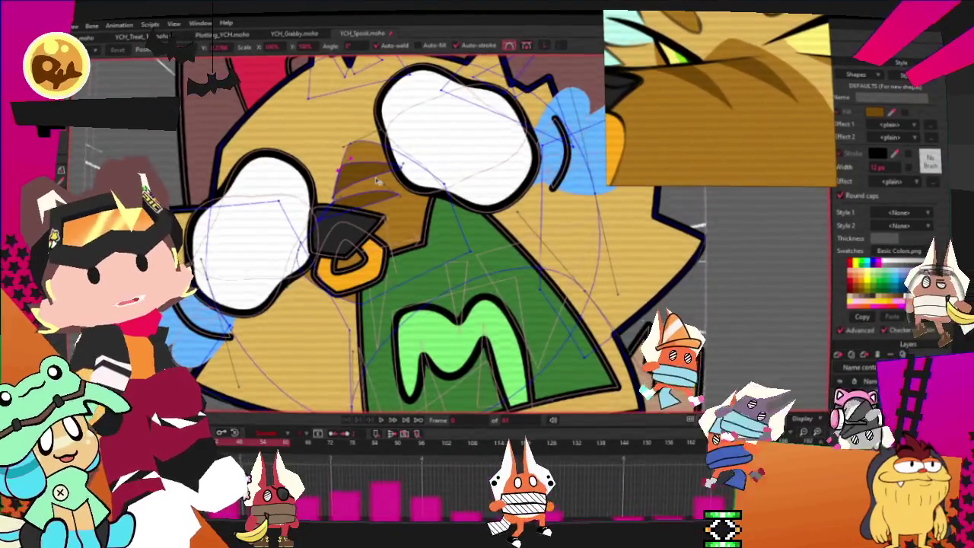
scroll(376, 181, "up", 2)
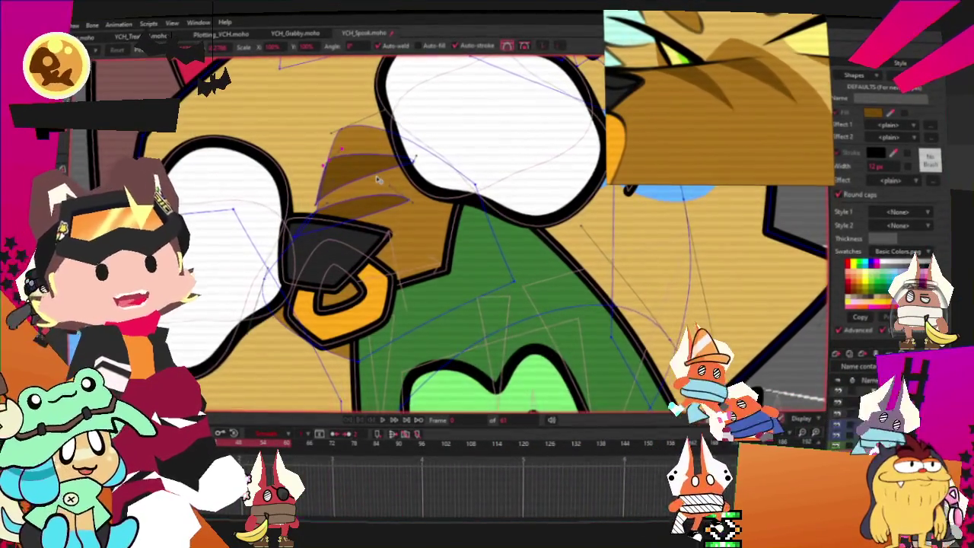
scroll(331, 138, "up", 2)
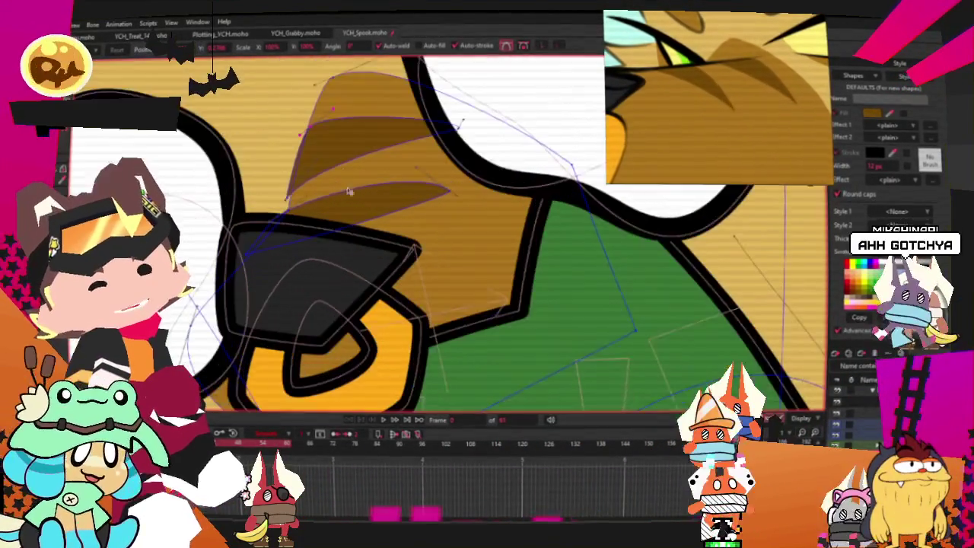
left_click_drag(323, 162, 331, 137)
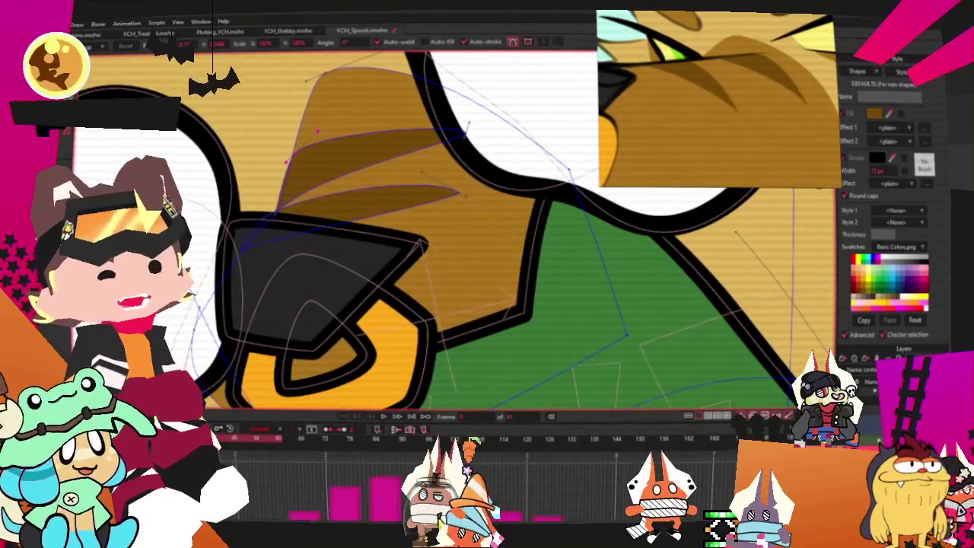
- Nudge the stripes' lower-left tip and upper-left section slightly upward
scroll(280, 223, "up", 2)
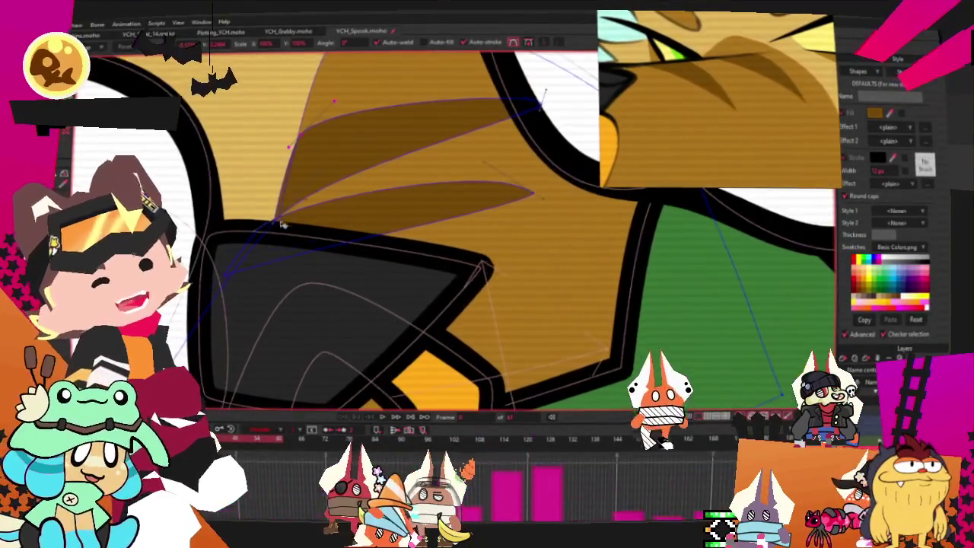
left_click_drag(280, 223, 282, 211)
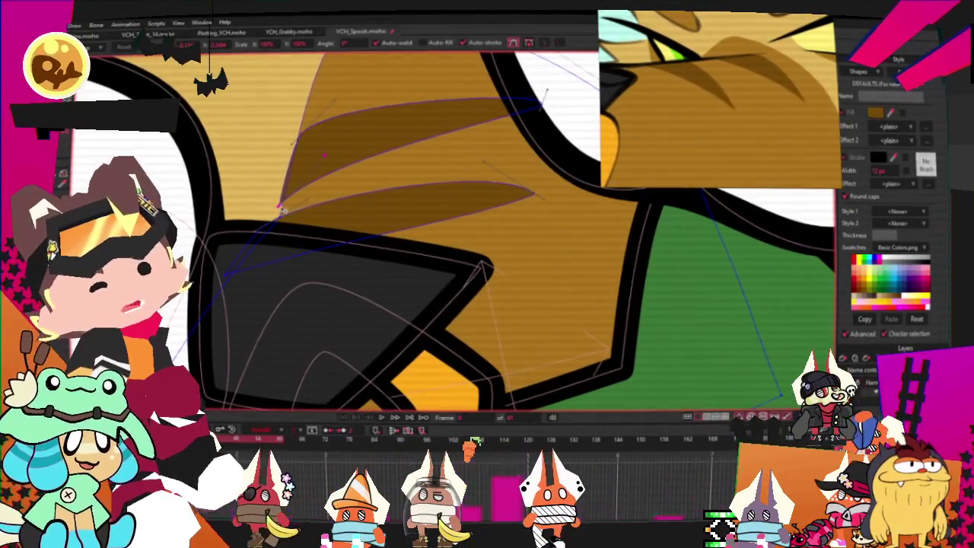
left_click_drag(311, 144, 310, 129)
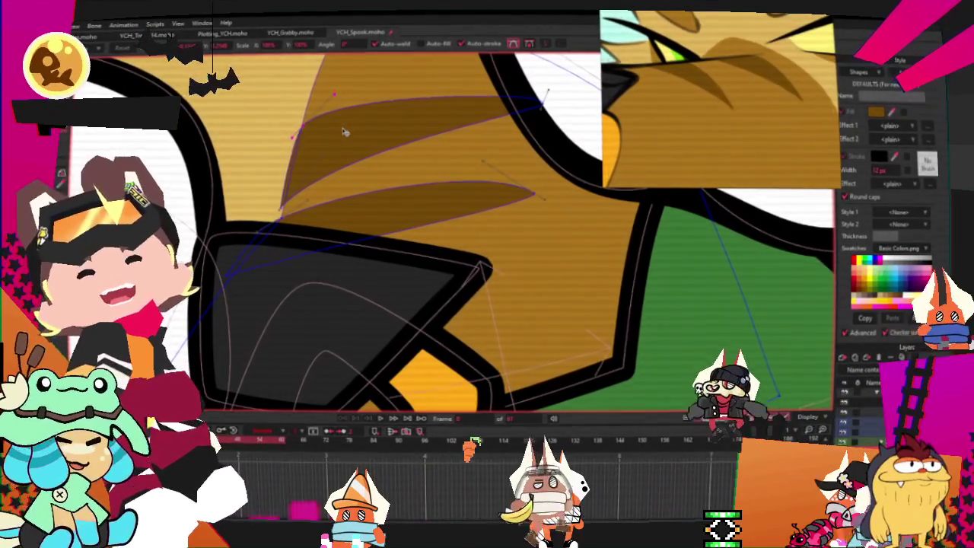
scroll(483, 152, "down", 2)
scroll(483, 152, "down", 2)
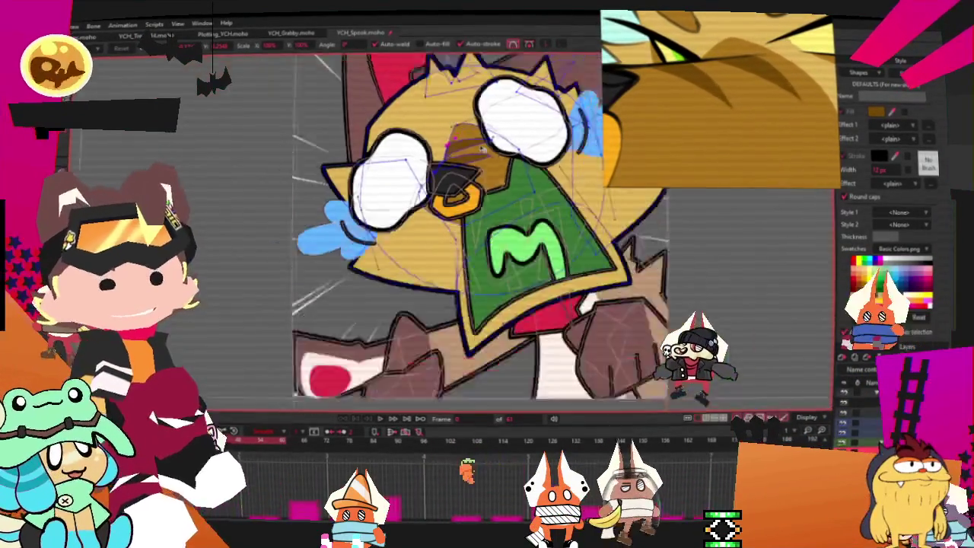
- Select the brown ear shape behind the cat's head
scroll(490, 140, "up", 1)
scroll(491, 142, "up", 1)
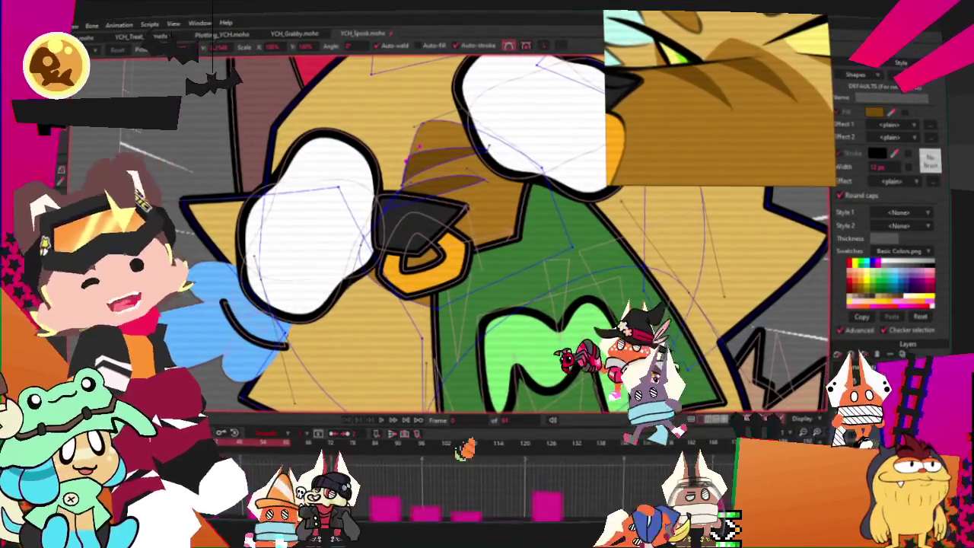
scroll(365, 228, "down", 3)
scroll(365, 229, "down", 3)
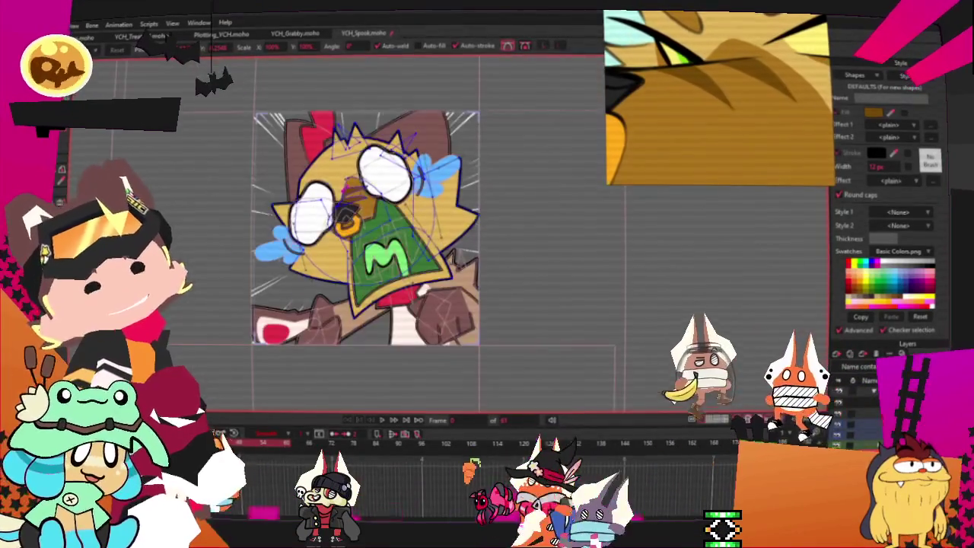
scroll(355, 181, "up", 3)
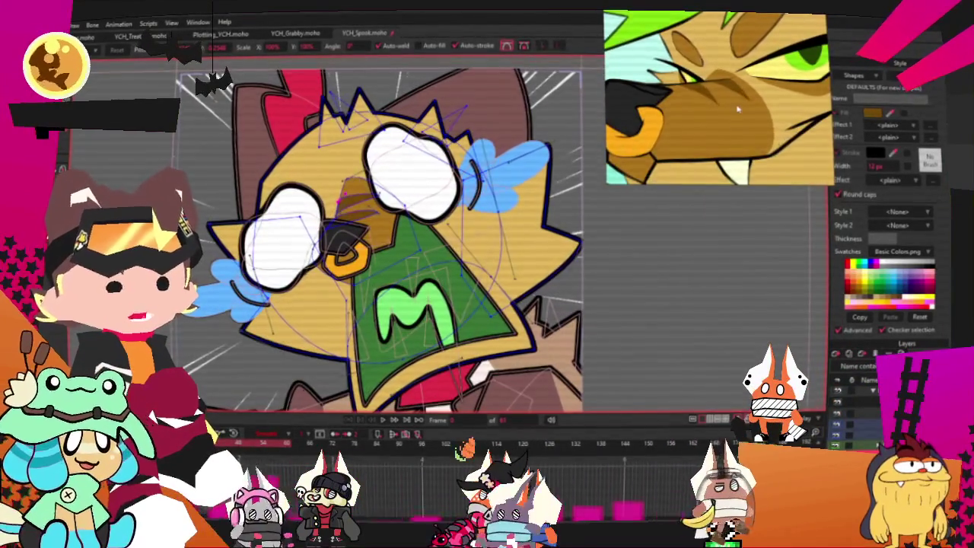
scroll(446, 177, "up", 2)
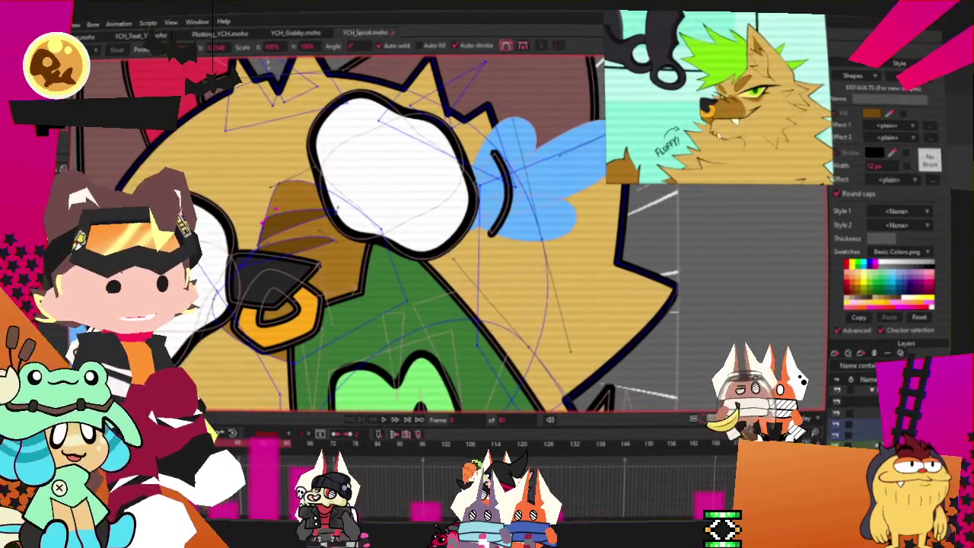
scroll(591, 213, "down", 3)
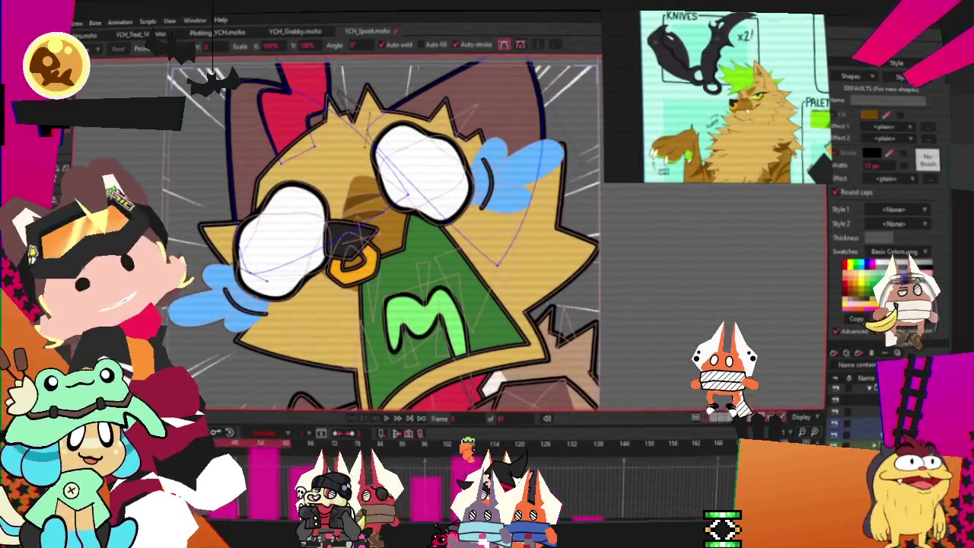
key("g")
left_click(238, 123)
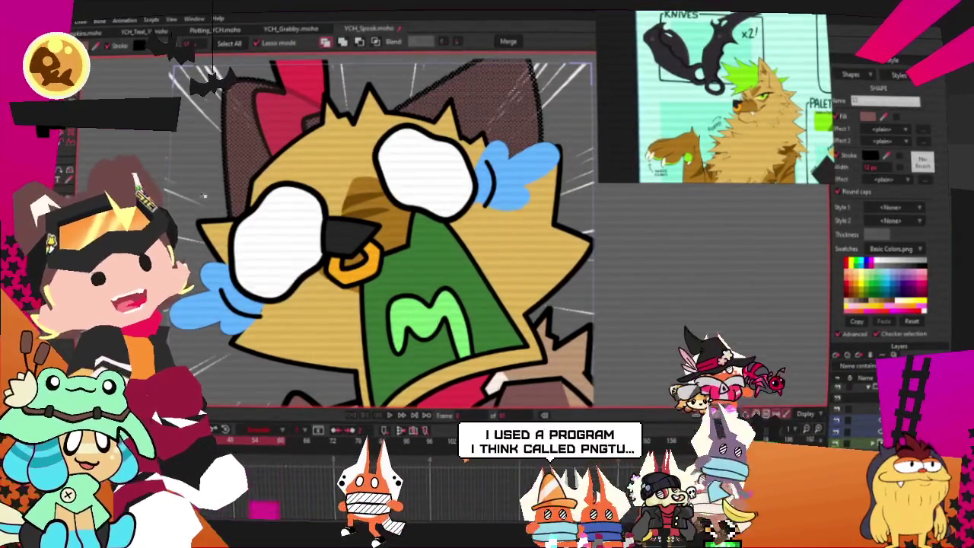
- Recolour the selected brown ear shapes yellow
key("ctrl+z")
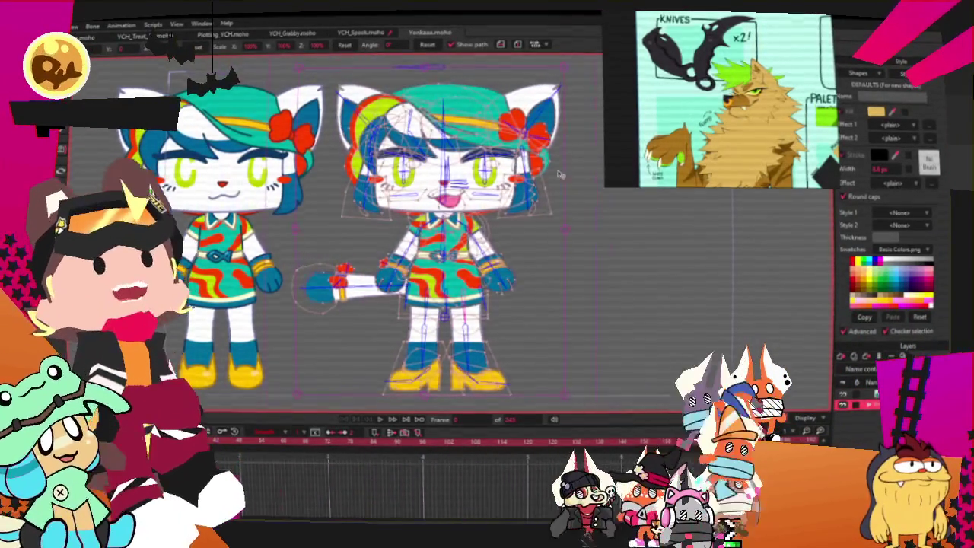
- Test the Yonkaaa cat's rig by dragging its arm bones into new poses
scroll(559, 175, "up", 3)
scroll(559, 175, "up", 2)
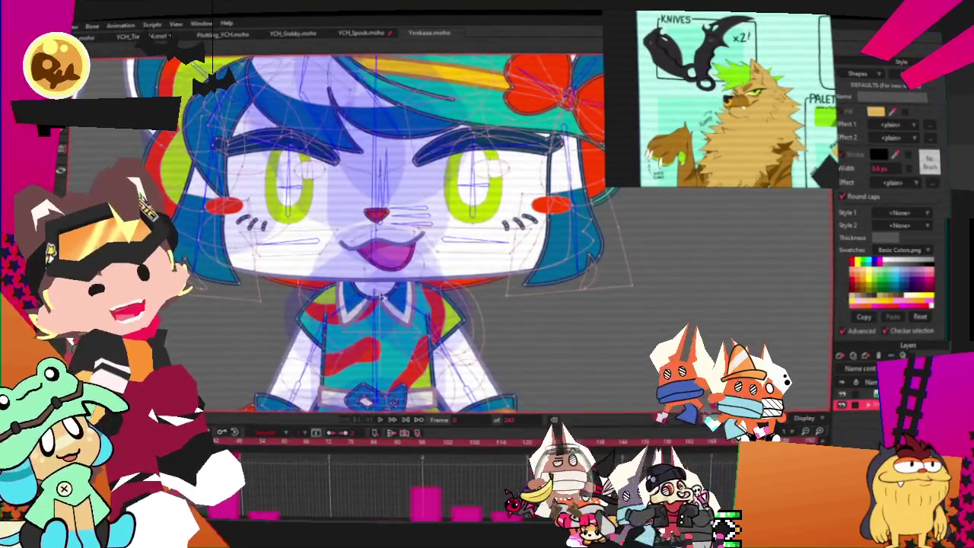
scroll(387, 155, "down", 3)
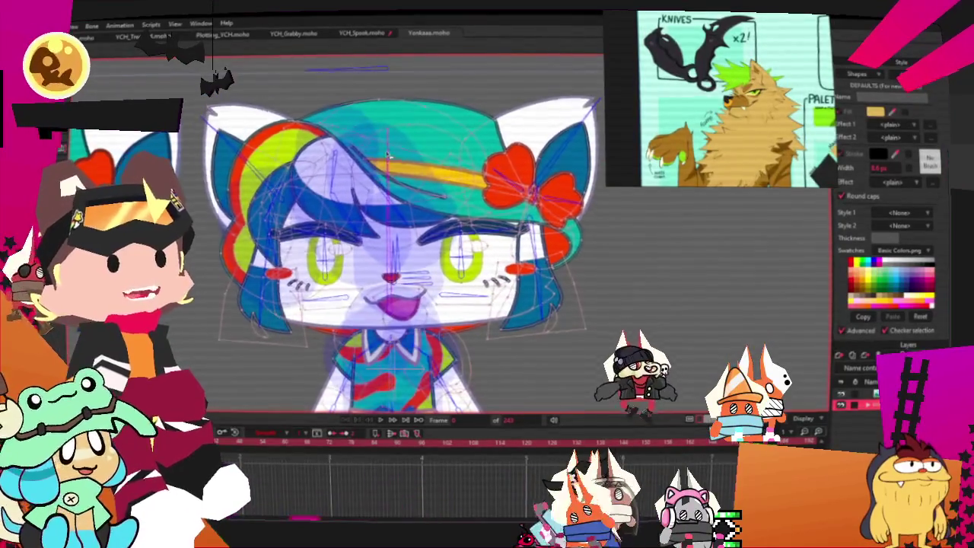
scroll(385, 150, "down", 2)
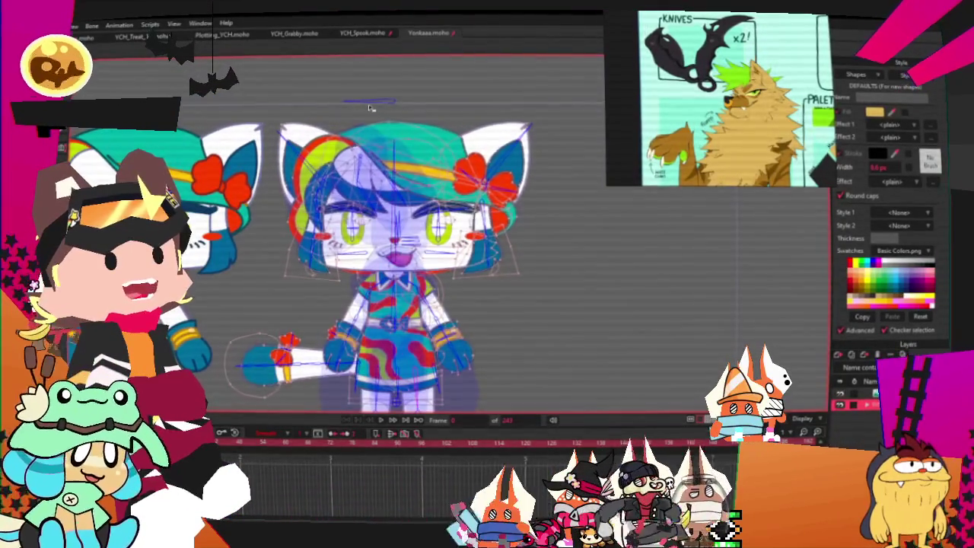
scroll(366, 74, "up", 3)
scroll(361, 92, "down", 2)
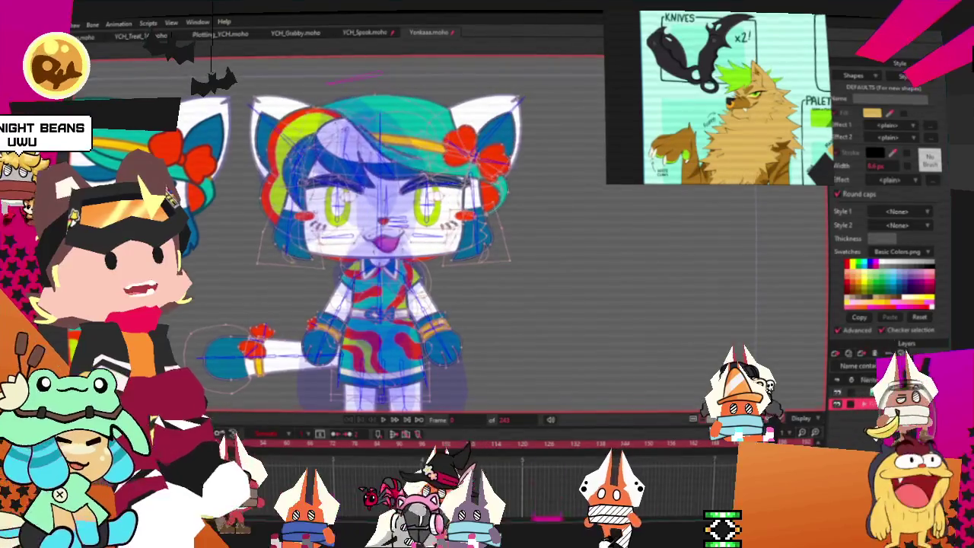
scroll(535, 241, "up", 2)
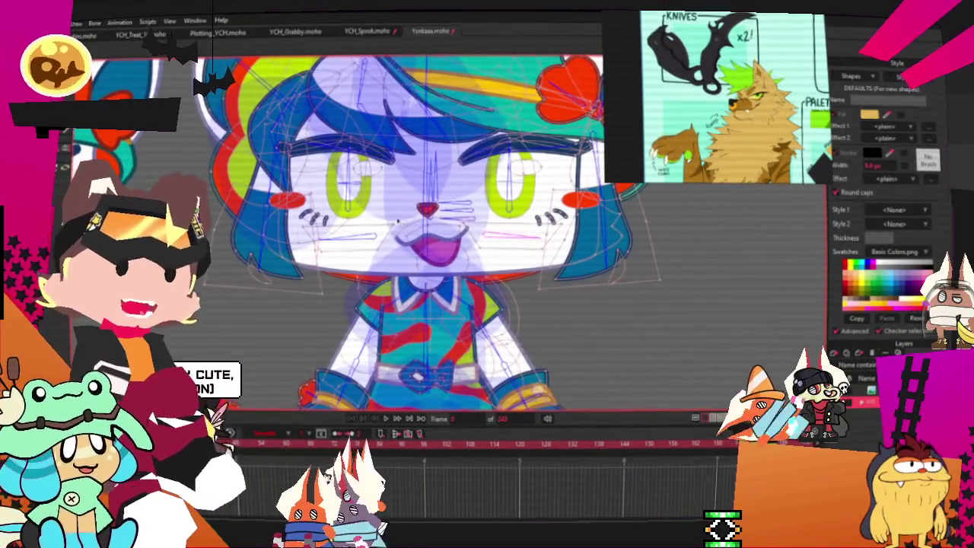
scroll(487, 298, "up", 1)
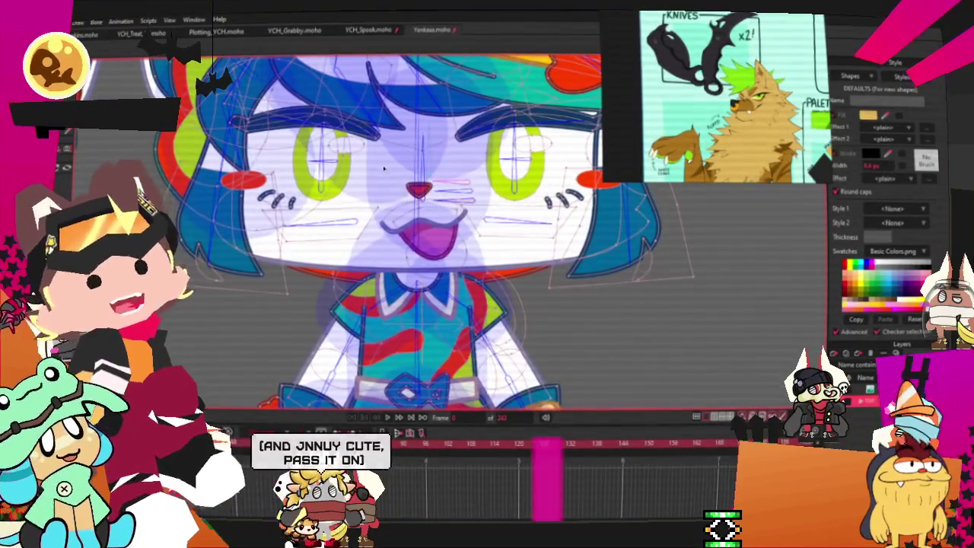
scroll(384, 168, "down", 2)
scroll(483, 157, "up", 1)
scroll(257, 129, "up", 1)
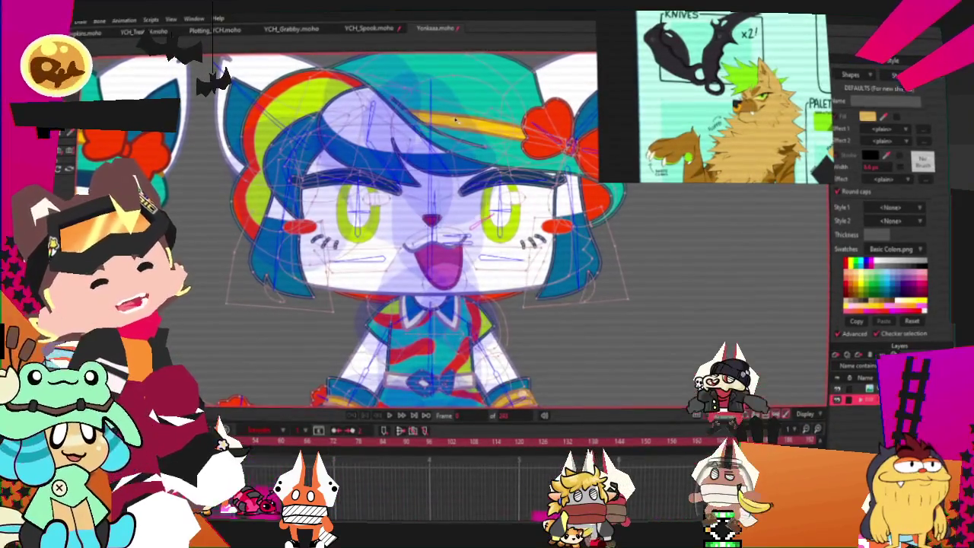
scroll(414, 75, "down", 2)
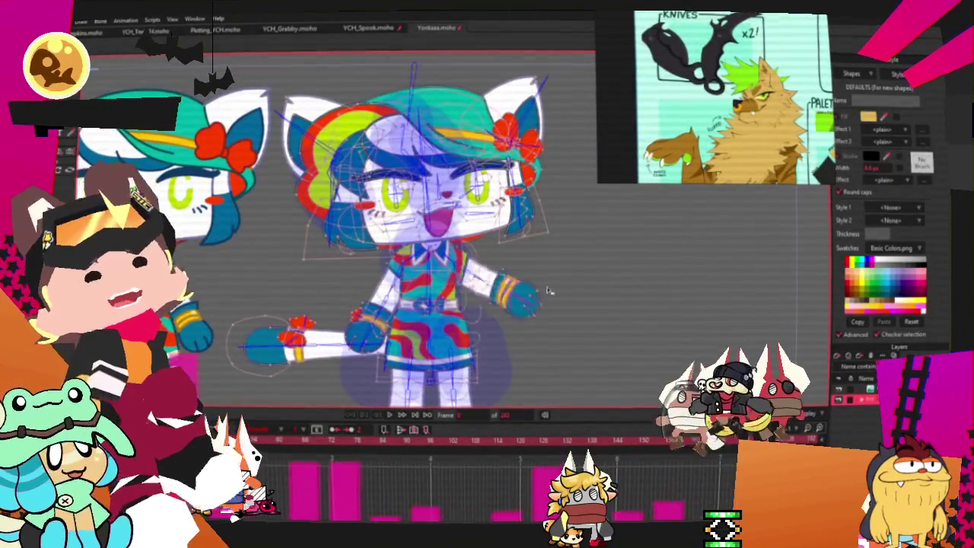
scroll(259, 234, "up", 3)
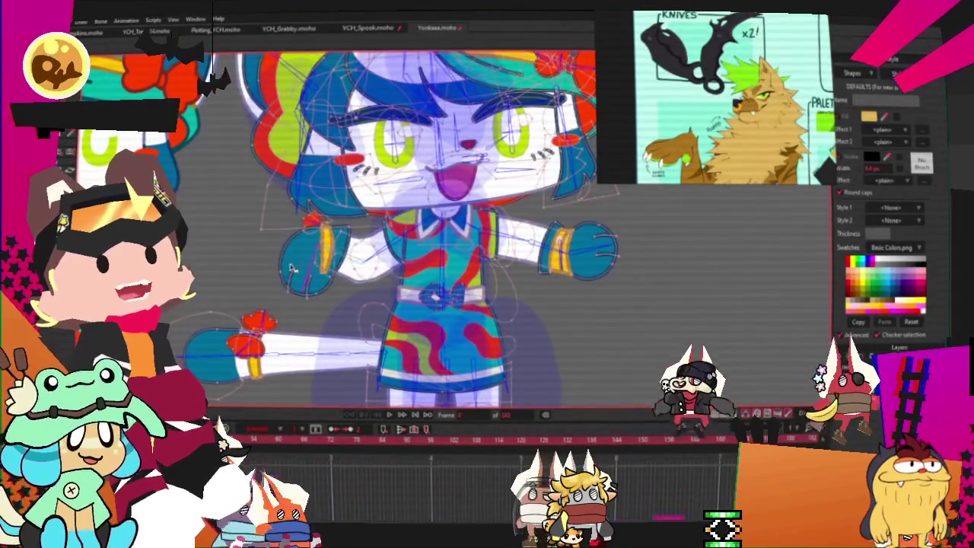
mouse_move(563, 251)
left_mouse_down()
mouse_move(493, 273)
mouse_move(542, 200)
left_mouse_up()
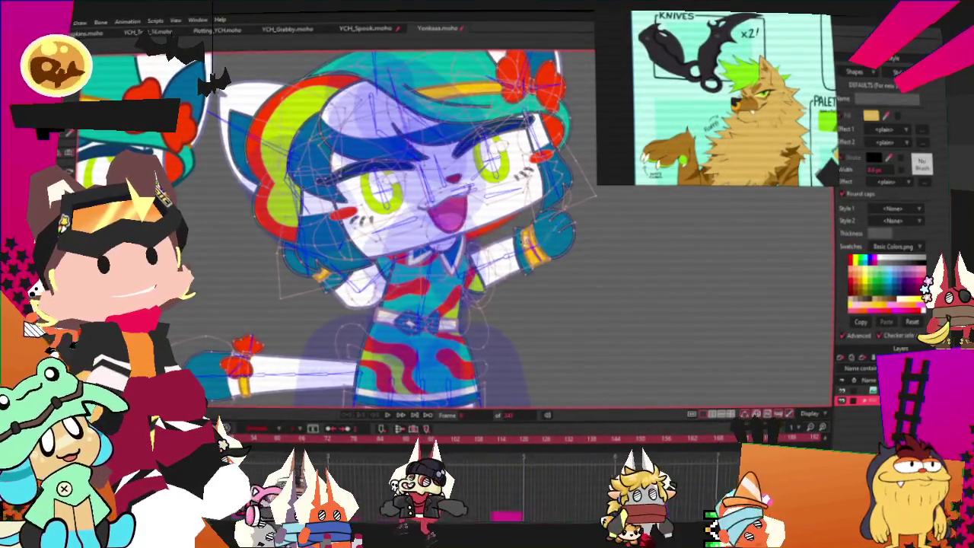
left_click_drag(502, 324, 545, 356)
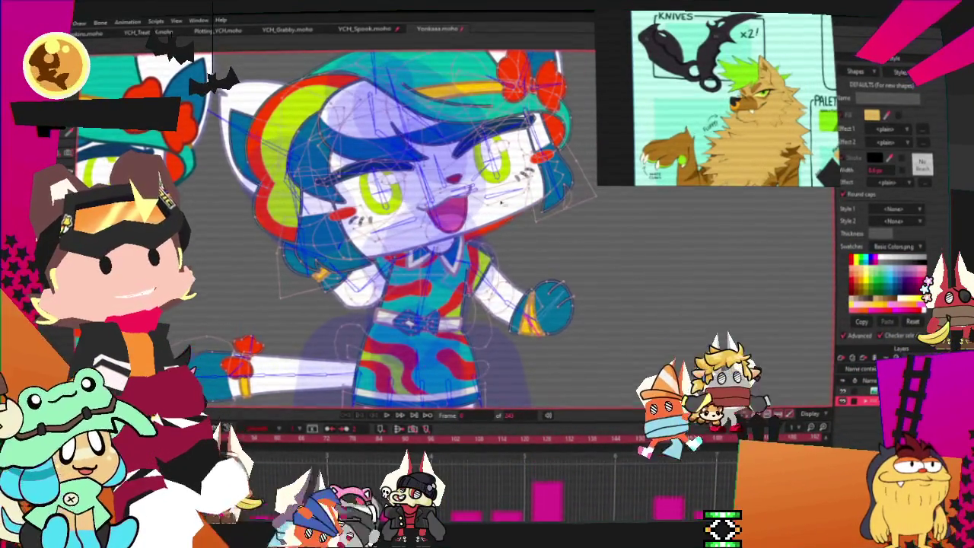
- Close the Yonkaaa document with Ctrl+W
scroll(507, 195, "down", 2)
scroll(508, 194, "up", 1)
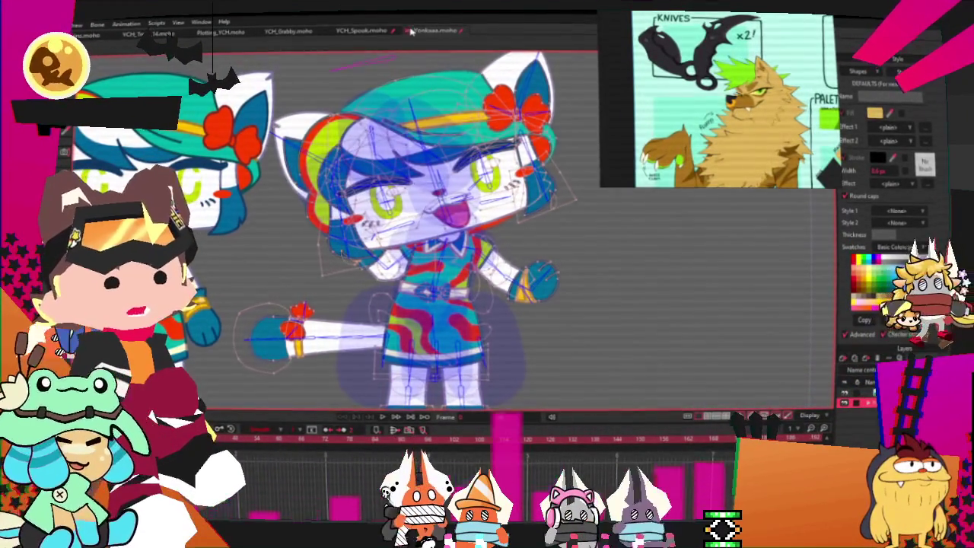
key("ctrl+w")
- Dismiss the Yonkaaa save prompt, then select the red head tuft's points in YCH_Spook, zoomed in
left_click(527, 212)
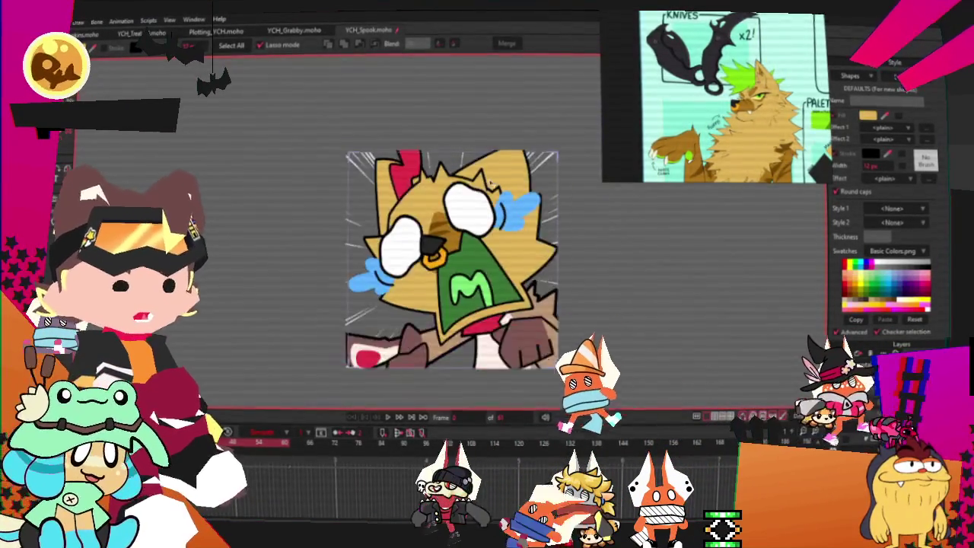
left_click(339, 174)
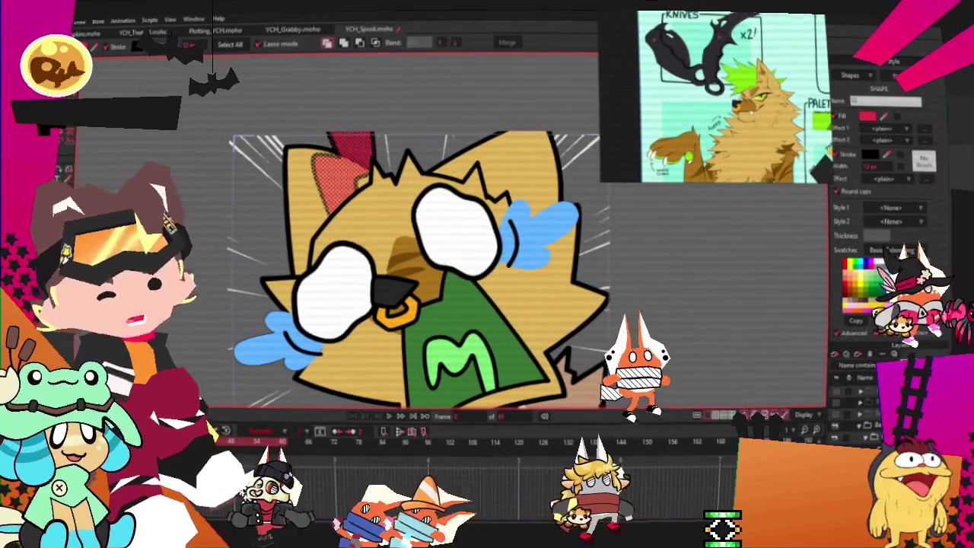
key("g")
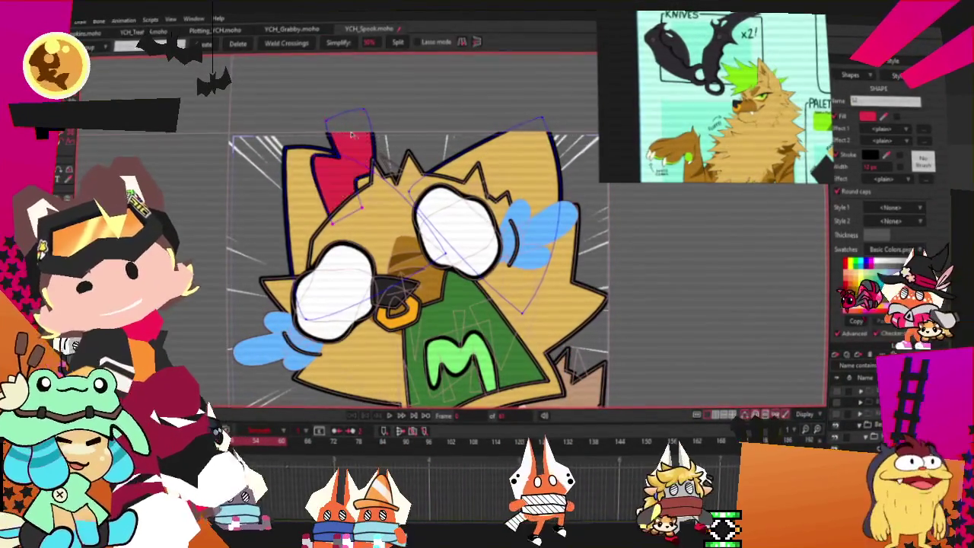
scroll(339, 179, "up", 2)
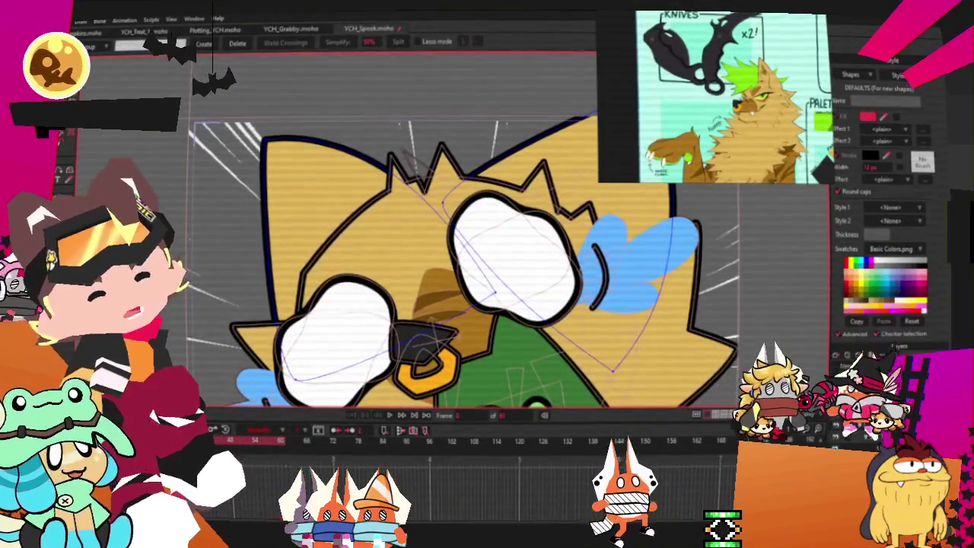
scroll(411, 170, "up", 2)
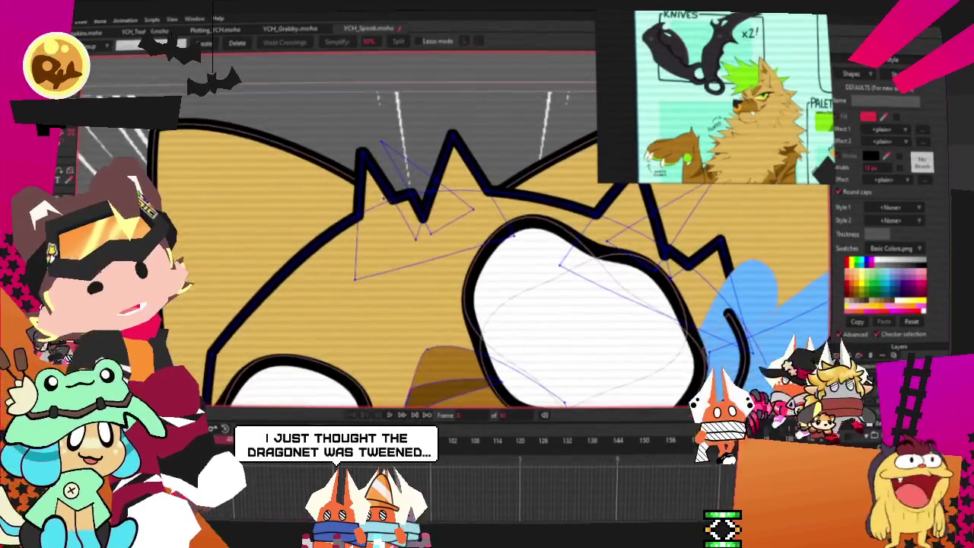
scroll(409, 167, "down", 1)
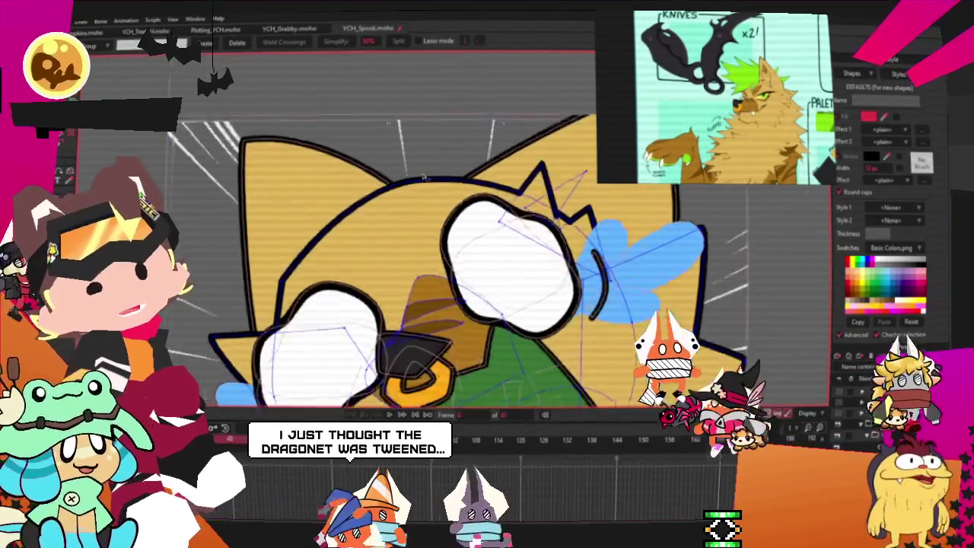
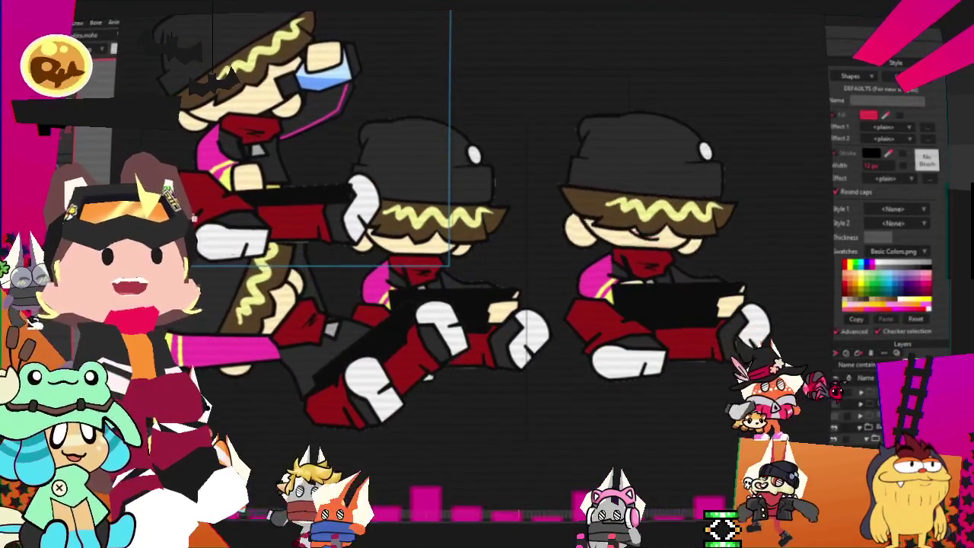
- Place two more seated character copies, then show the YCH_Spook.moho wolf artwork
left_click_drag(481, 318, 526, 364)
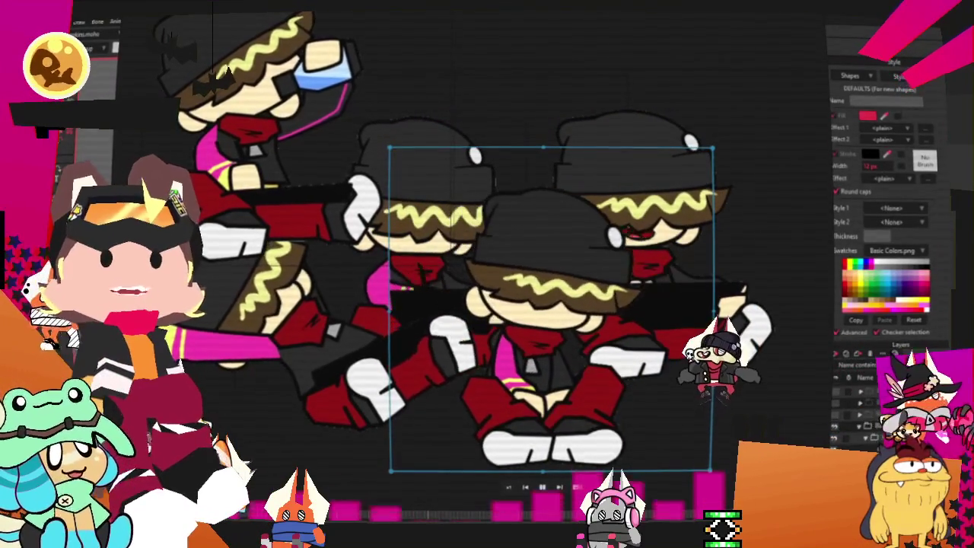
left_click_drag(609, 308, 675, 329)
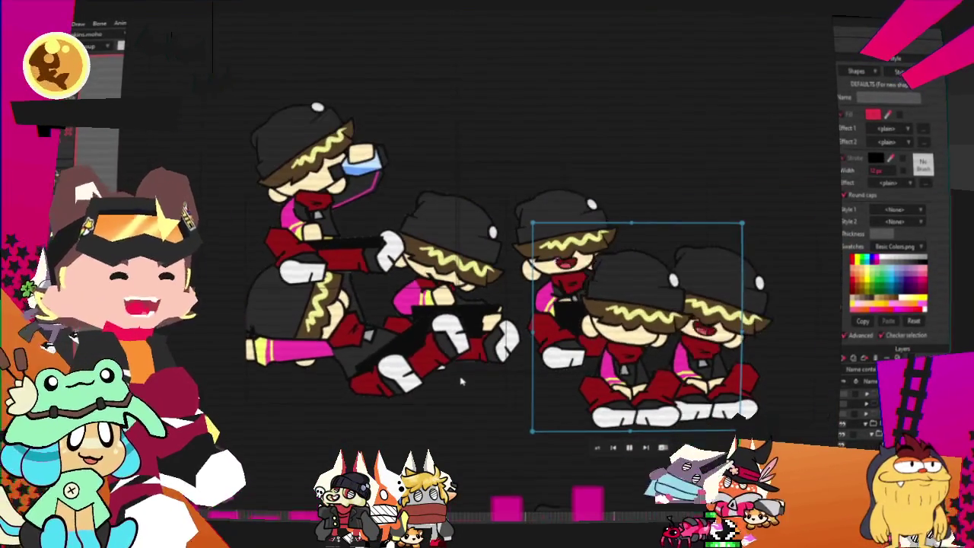
scroll(449, 393, "down", 3)
scroll(322, 213, "down", 2)
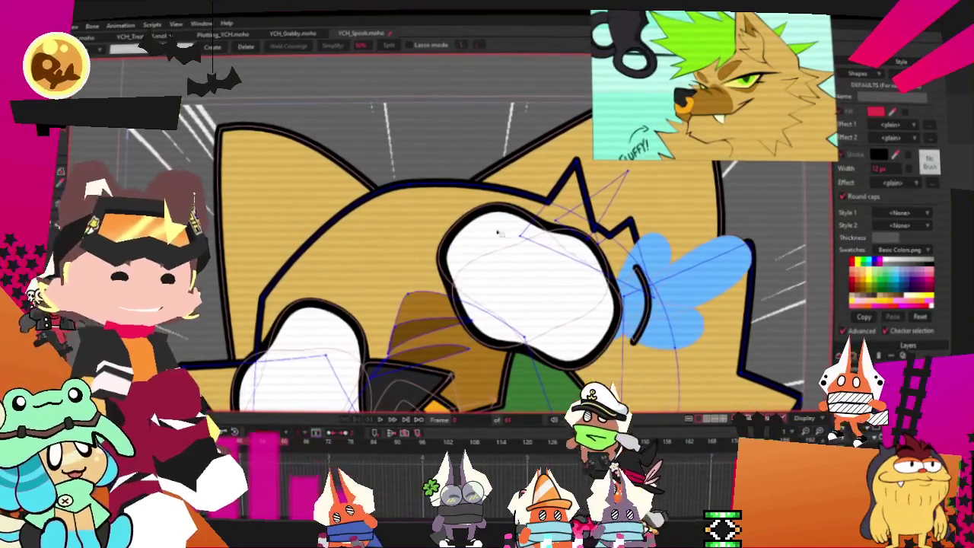
- Deselect the brown shape between the eyes and draw a filled triangle above the left eye
scroll(472, 228, "down", 2)
scroll(472, 228, "up", 5)
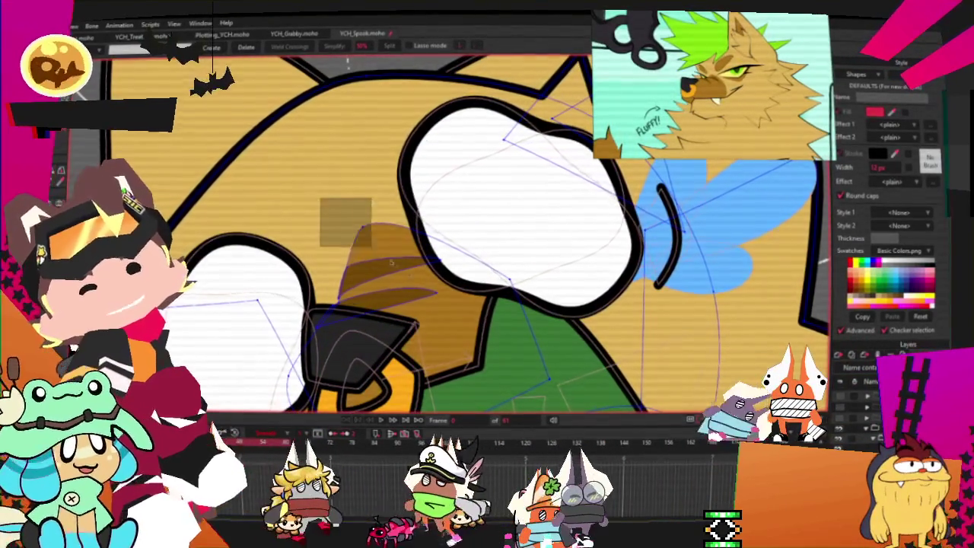
scroll(419, 278, "up", 2)
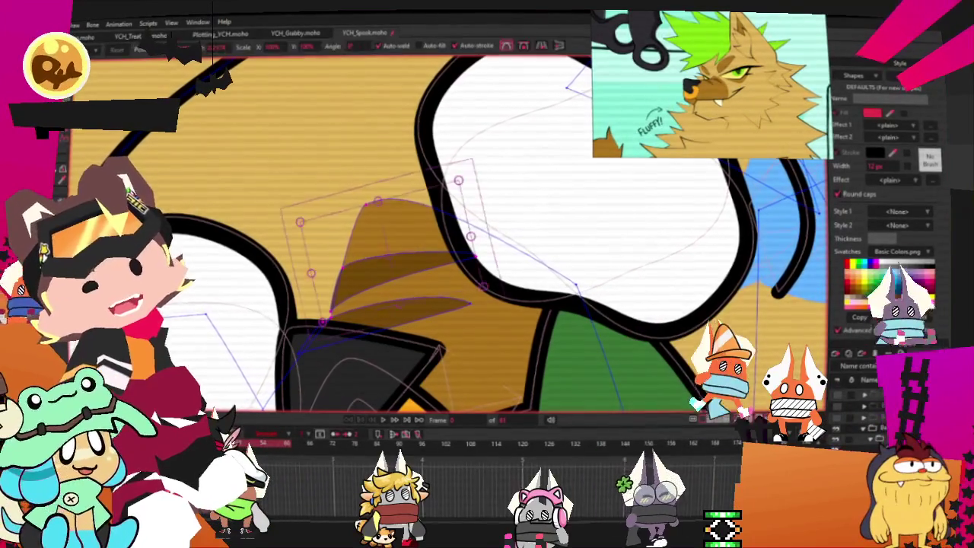
scroll(399, 267, "up", 2)
left_click(442, 260)
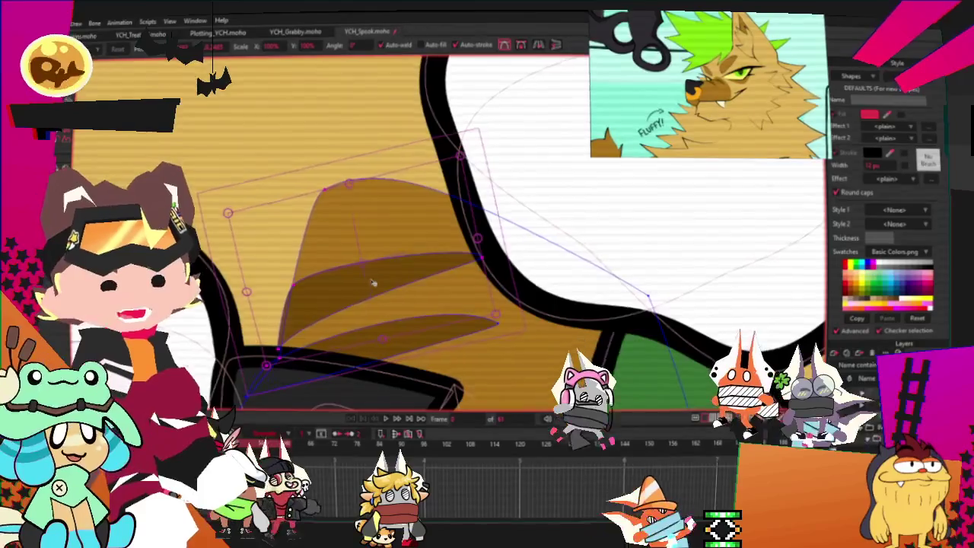
scroll(411, 244, "down", 2)
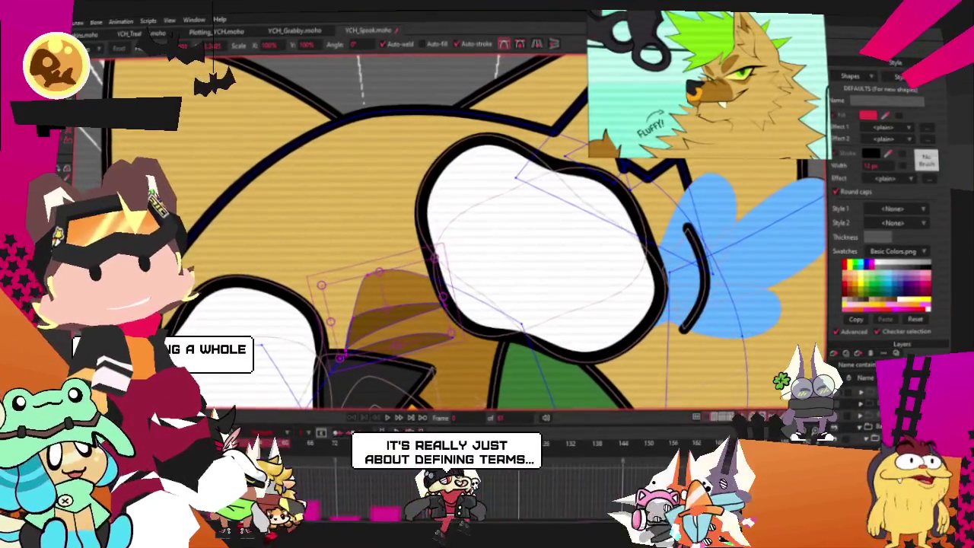
key("g")
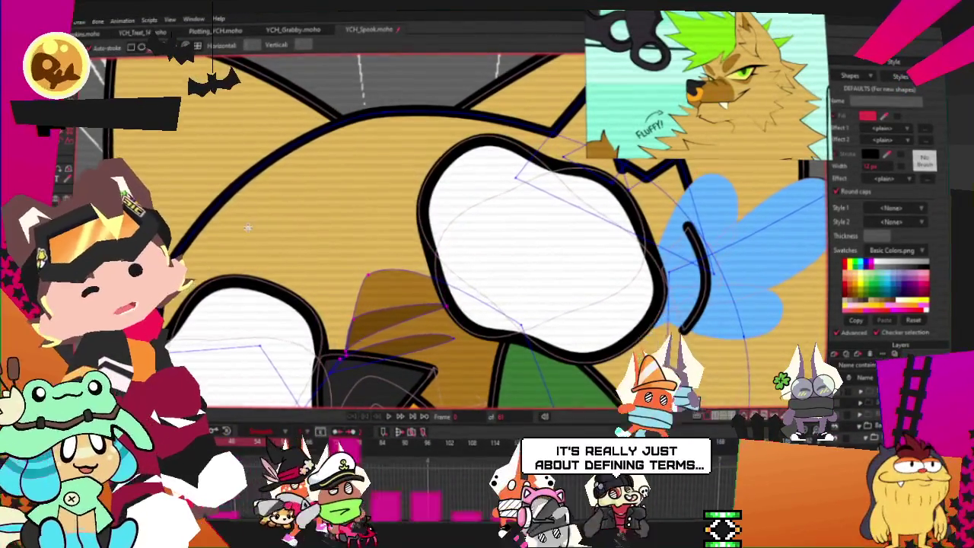
left_click_drag(228, 204, 361, 271)
key("q")
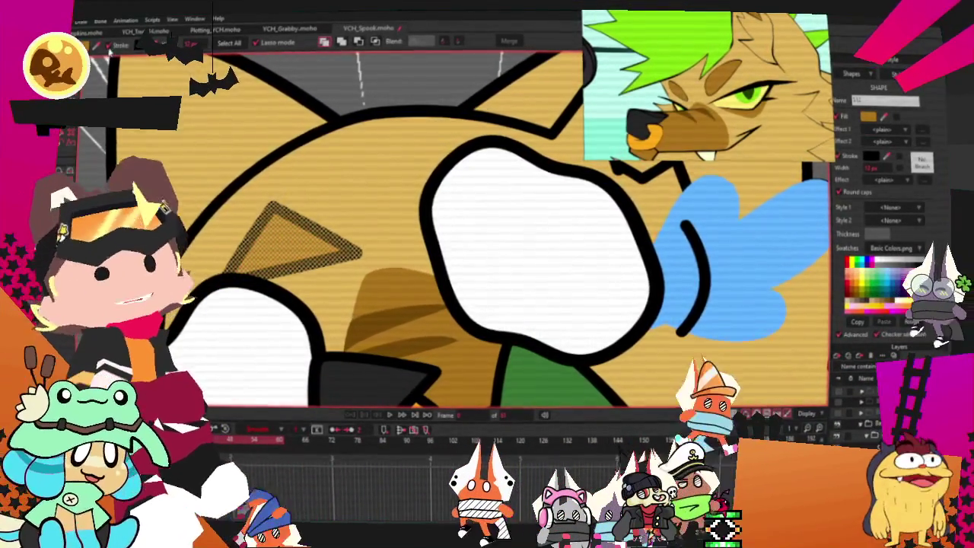
- Bulge the triangle's edges into curves and drag its left and top corners into place
key("c")
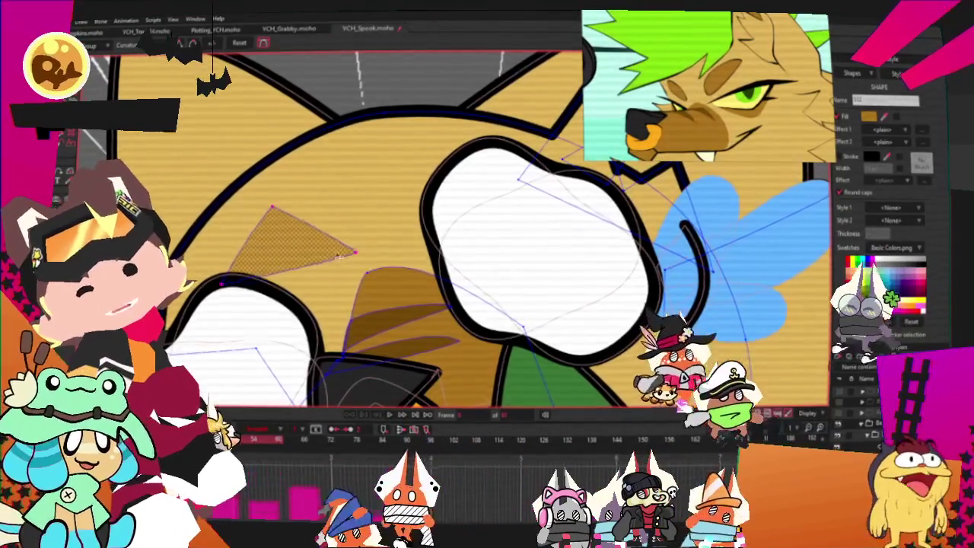
left_click_drag(339, 257, 399, 248)
scroll(291, 172, "down", 2)
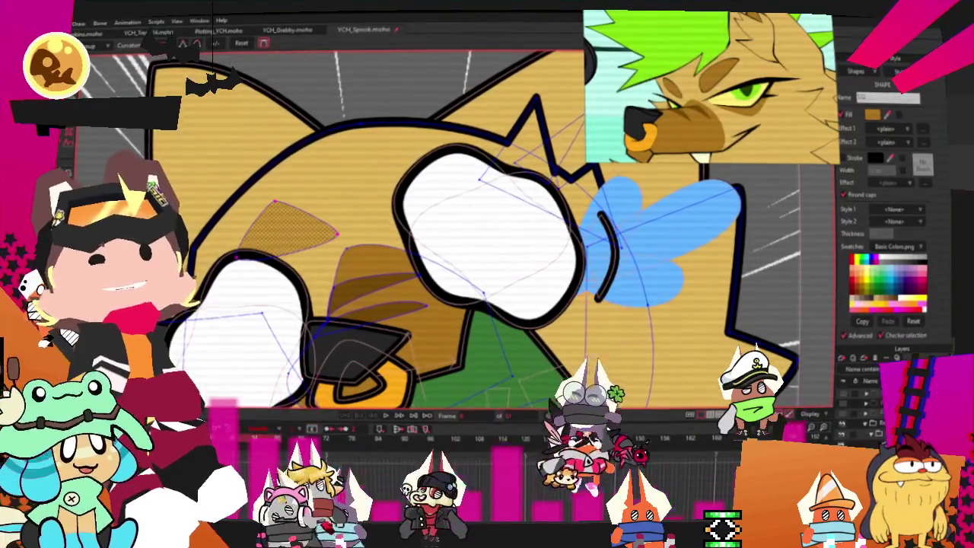
key("t")
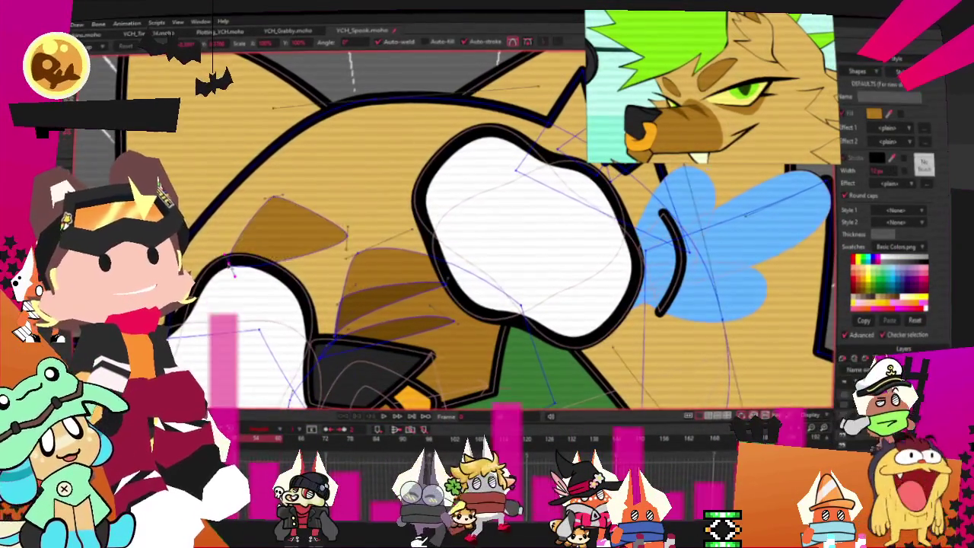
left_click_drag(221, 226, 228, 257)
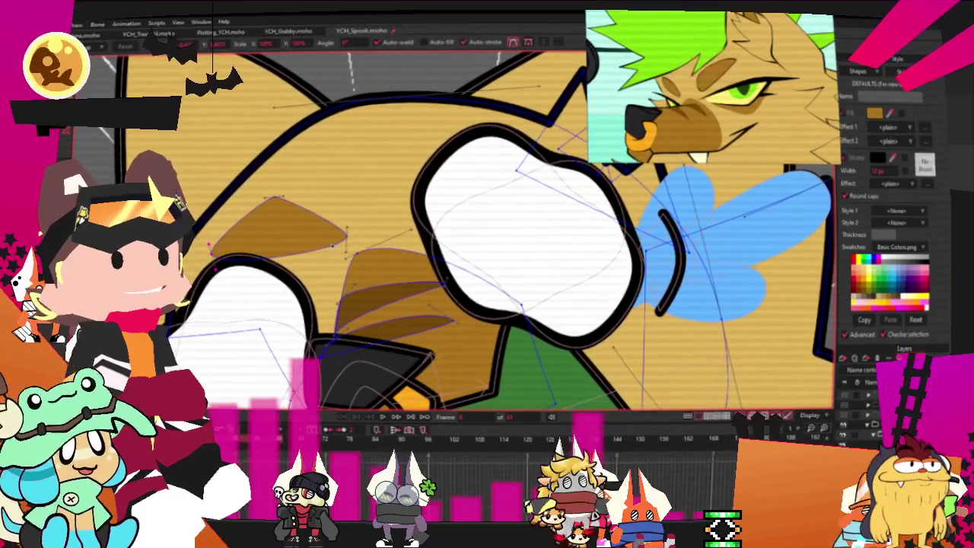
left_click_drag(278, 196, 277, 186)
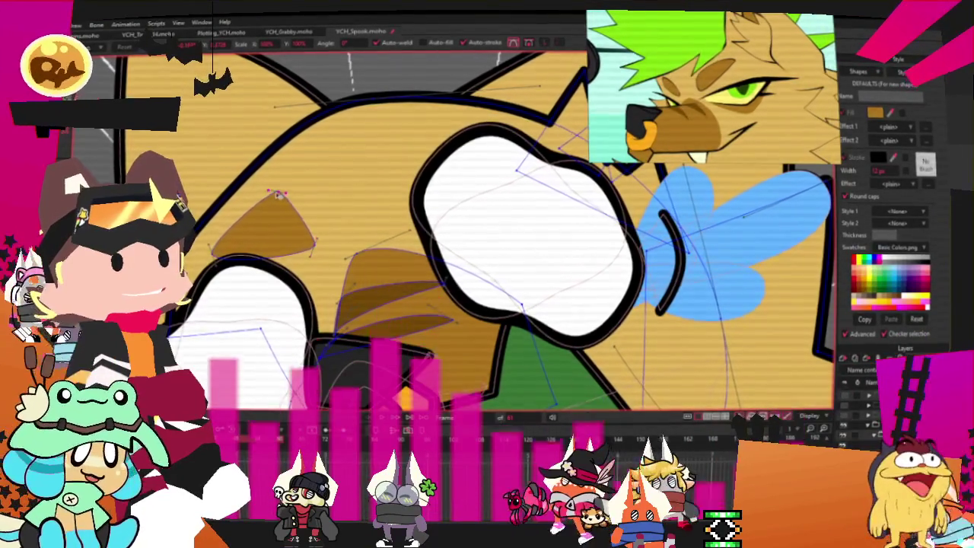
mouse_move(279, 220)
left_mouse_down()
mouse_move(376, 175)
mouse_move(345, 176)
left_mouse_up()
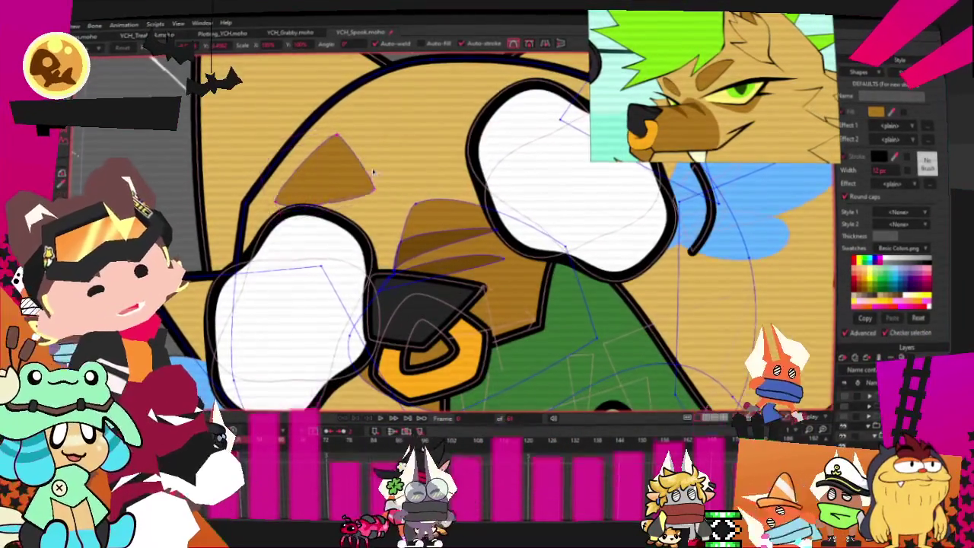
- Nudge the whole triangle down-right, then select the brown marking on the left
left_click(328, 172)
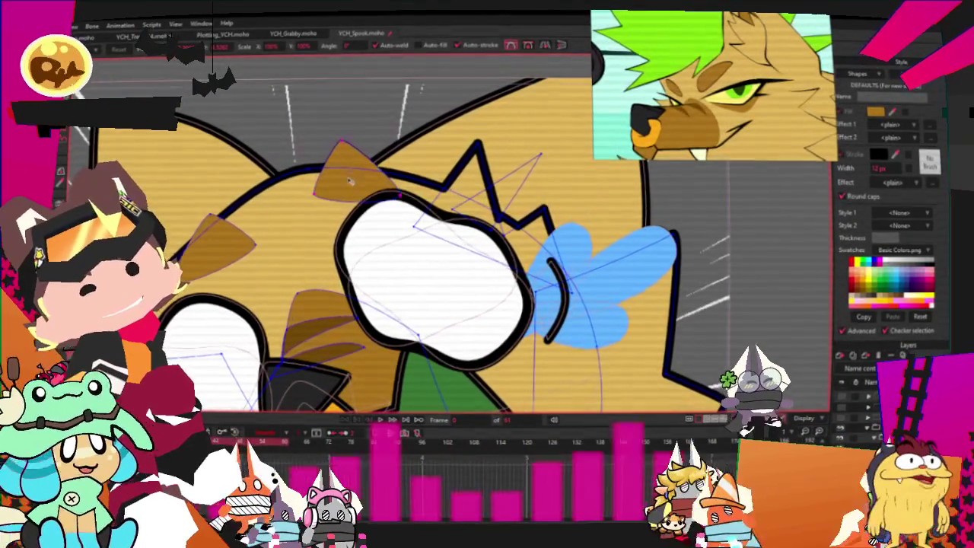
left_click_drag(348, 180, 351, 188)
left_click(218, 251)
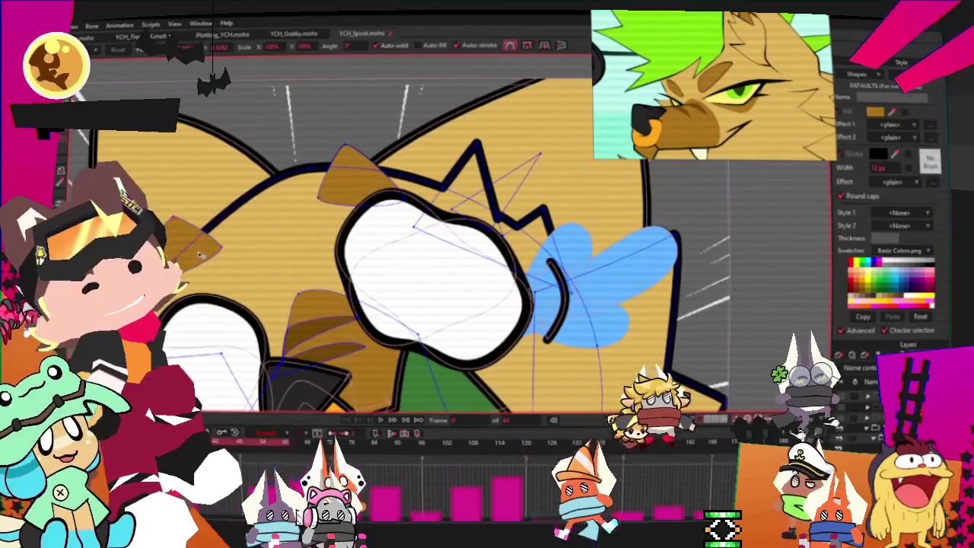
left_click(225, 255)
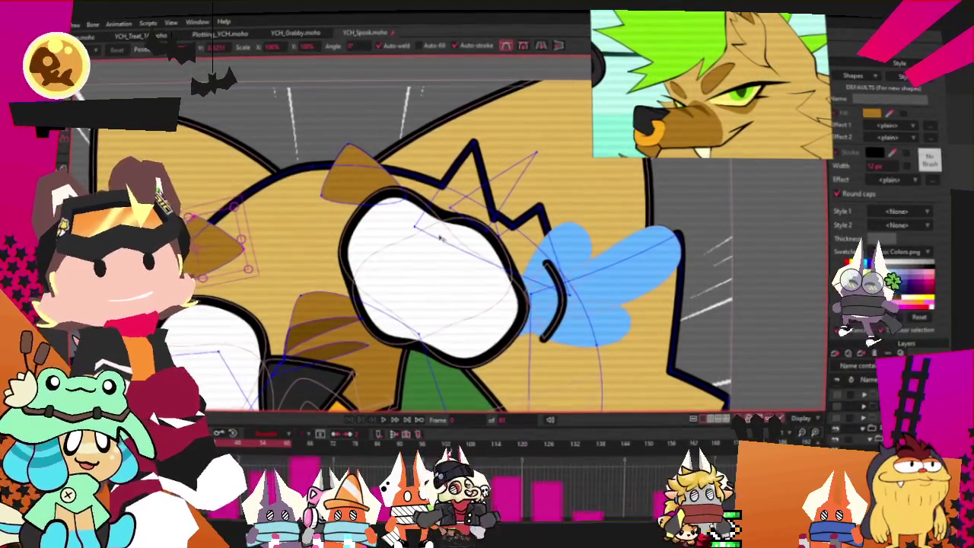
- Select both brown fur tufts, above the left eye and on the head's left side
scroll(528, 252, "down", 2)
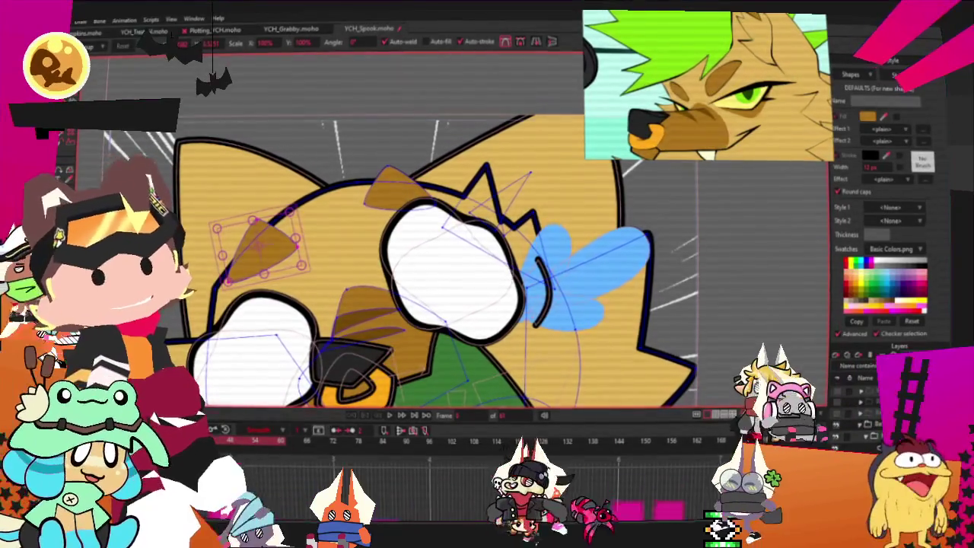
scroll(434, 258, "up", 2)
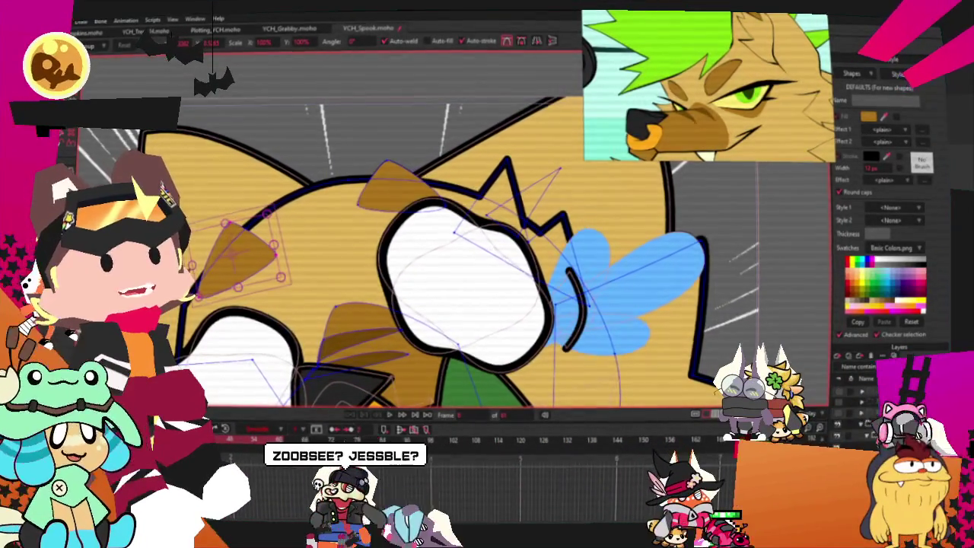
key("g")
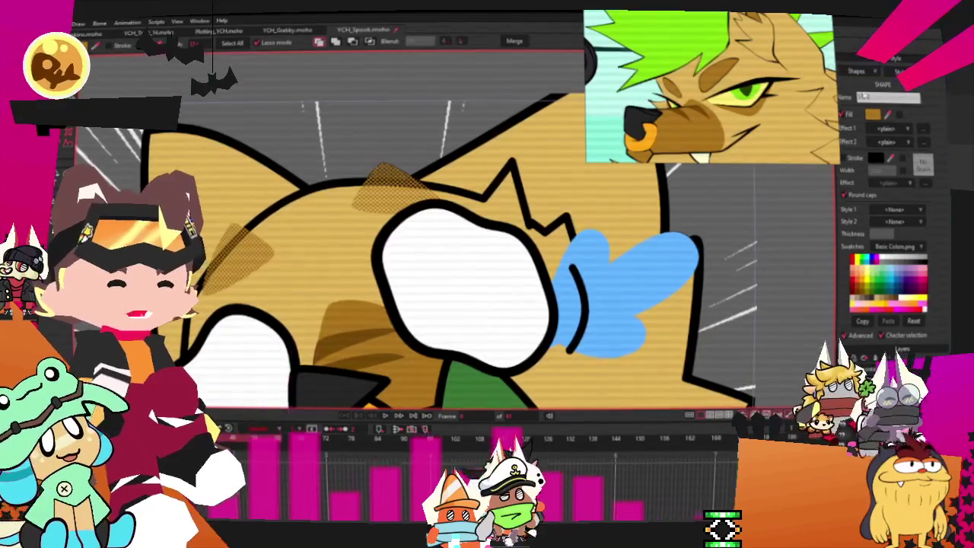
- Enable the Stroke outline on the two selected brown fur tufts and check the result
left_click(844, 159)
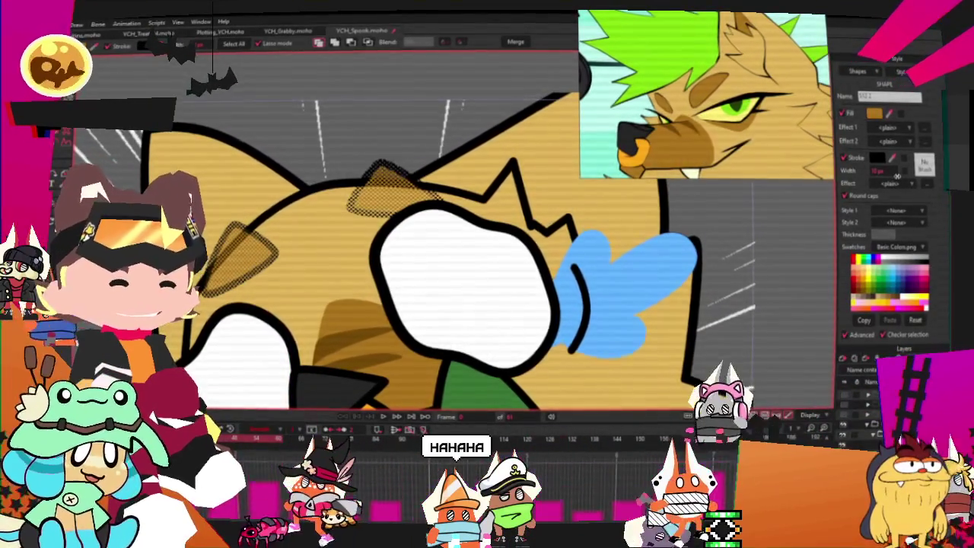
scroll(382, 165, "down", 5)
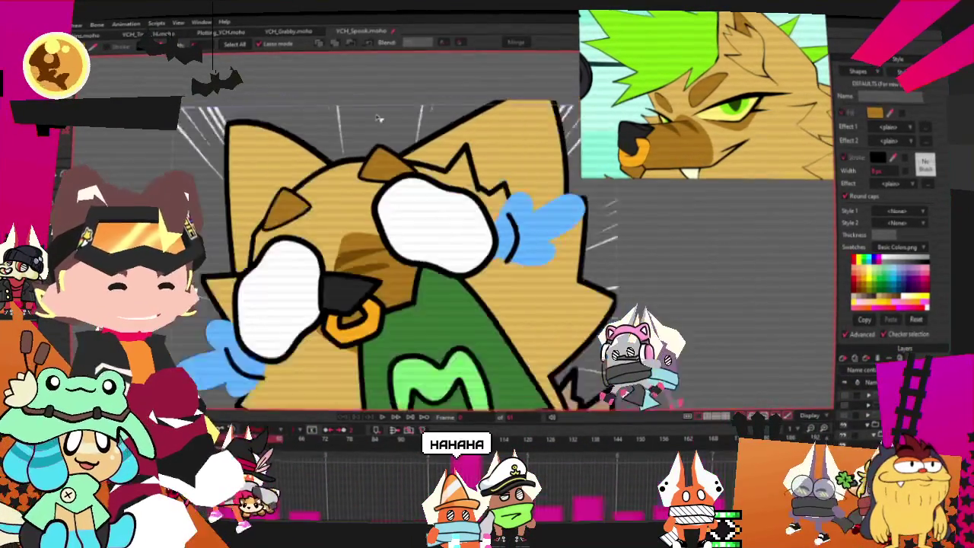
scroll(382, 167, "up", 2)
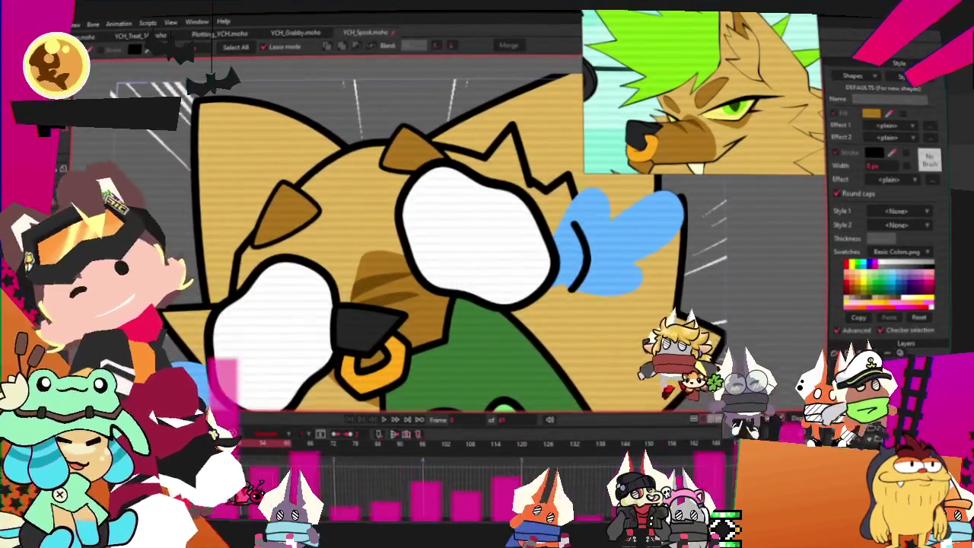
- Fill the new triangle on top of the wolf's head with bright green, then deselect it
key("t")
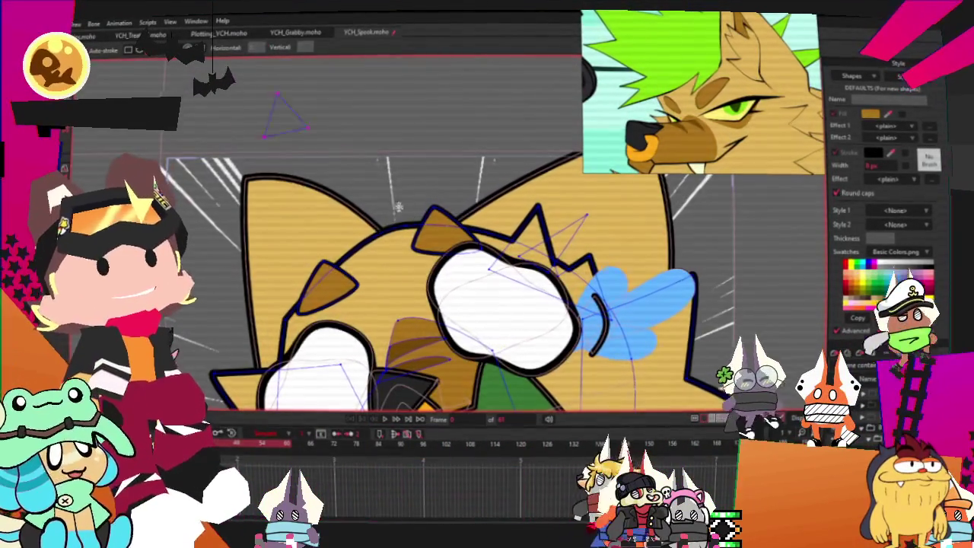
key("q")
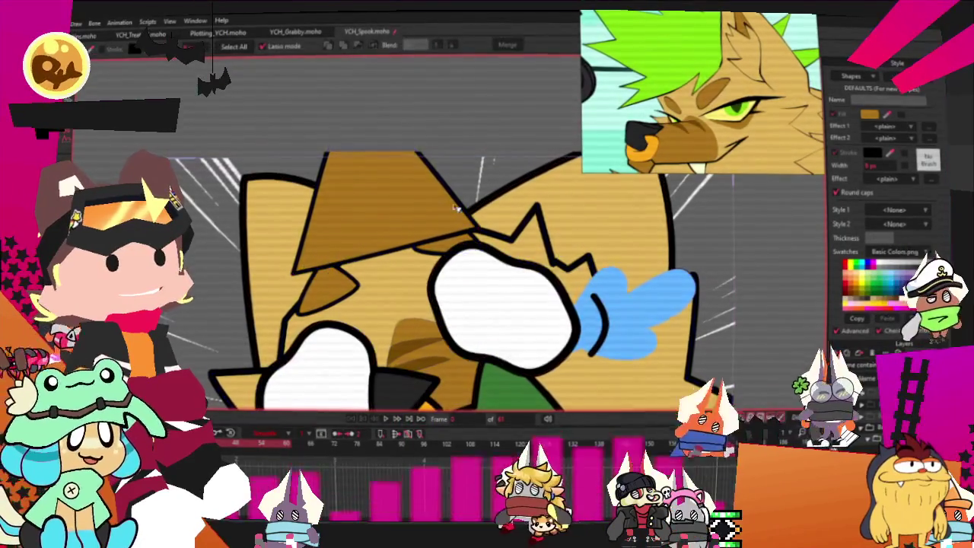
left_click(403, 202)
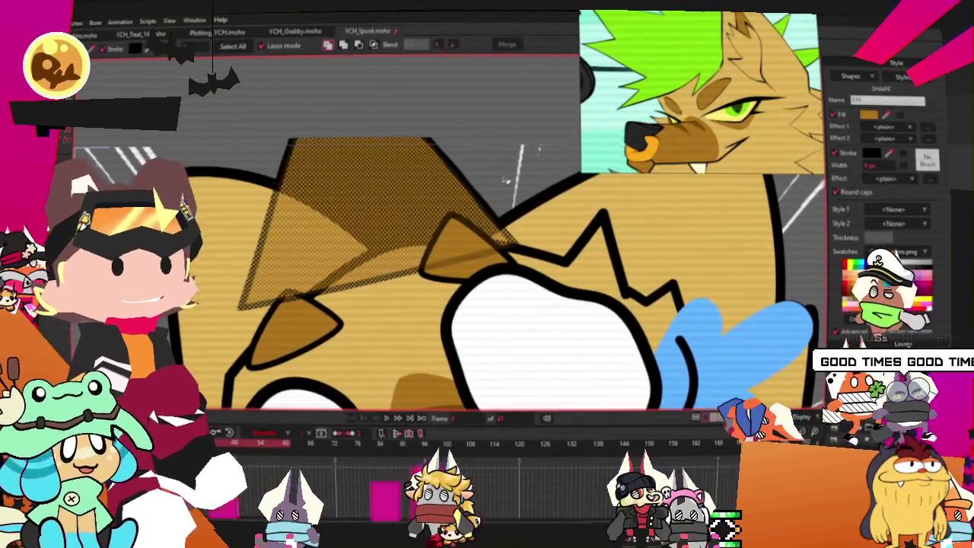
scroll(421, 179, "up", 2)
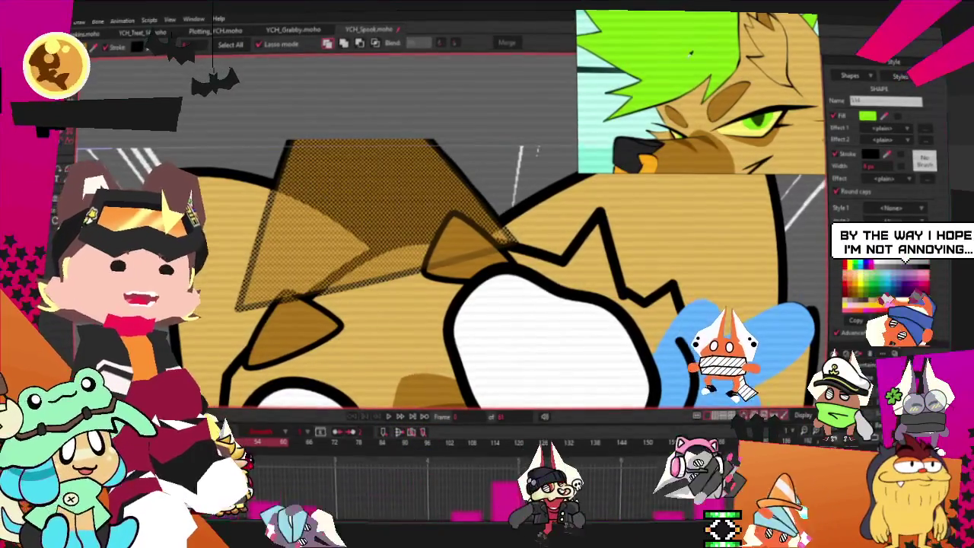
left_click(865, 273)
scroll(428, 104, "down", 2)
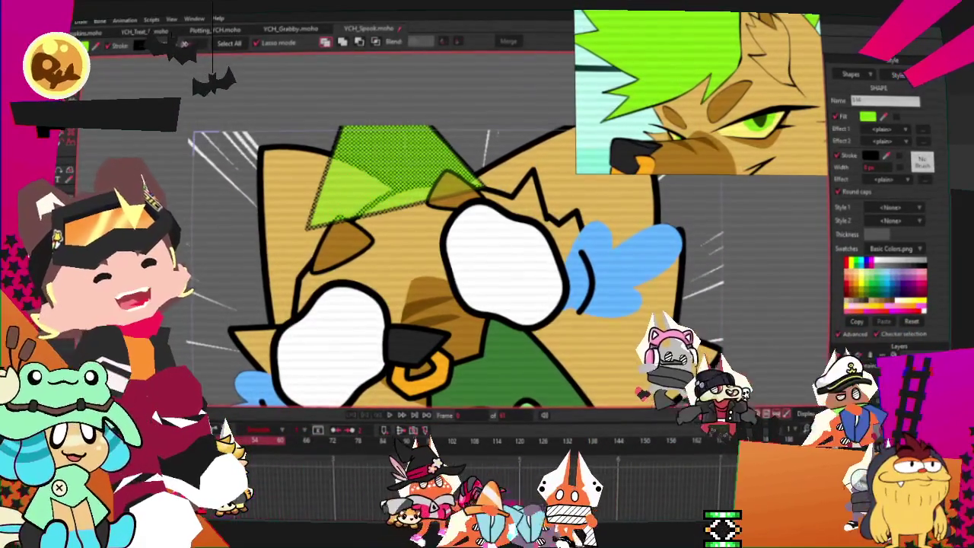
left_click(188, 192)
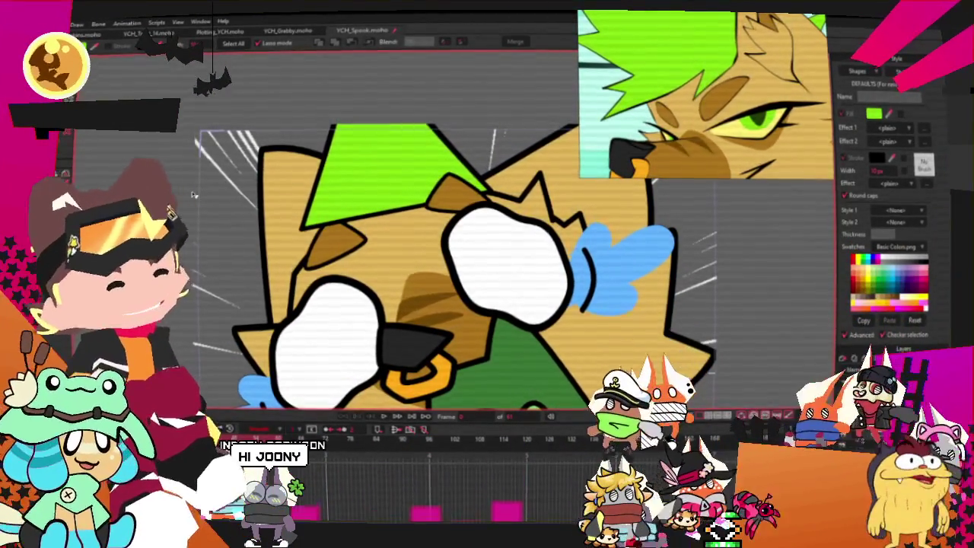
key("a")
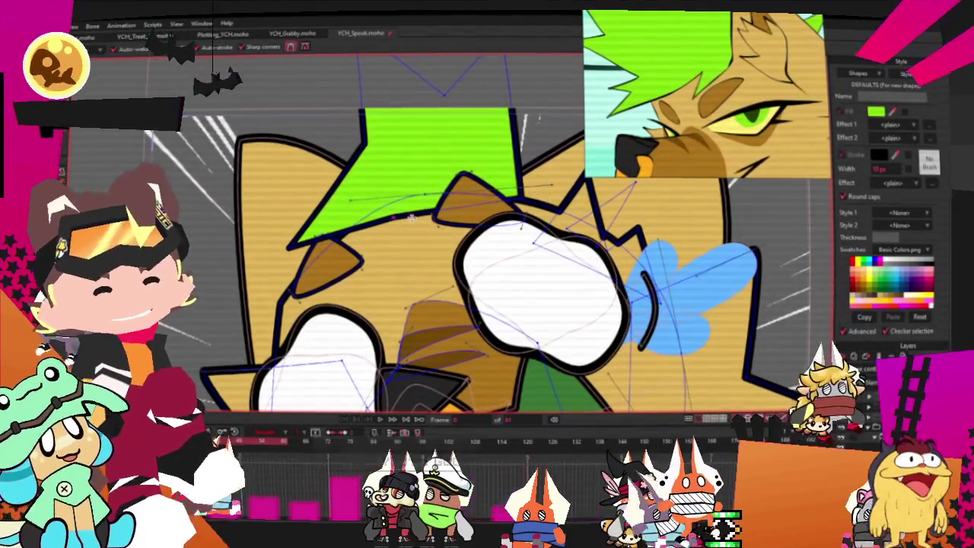
- Pull the green hair's top point up-left and round off its sharp peak
scroll(385, 251, "down", 2)
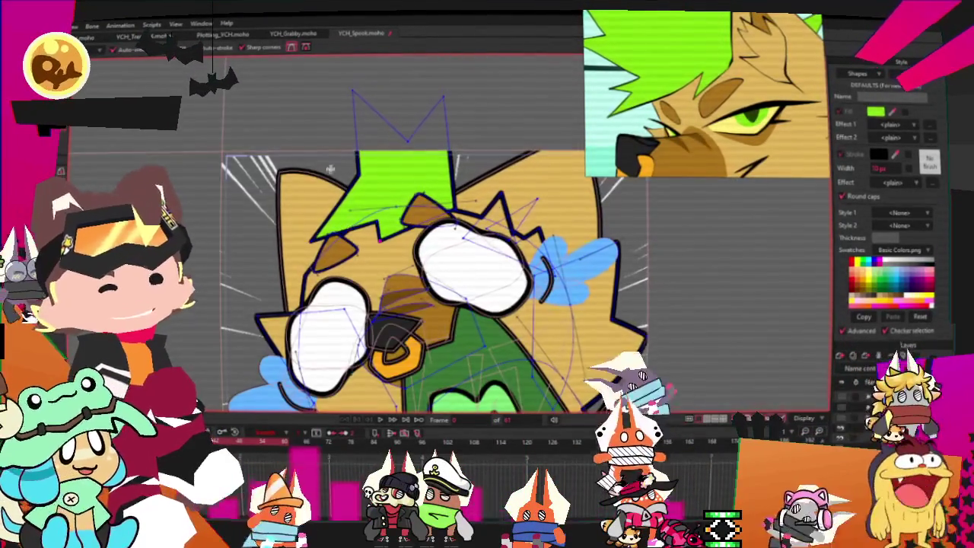
key("t")
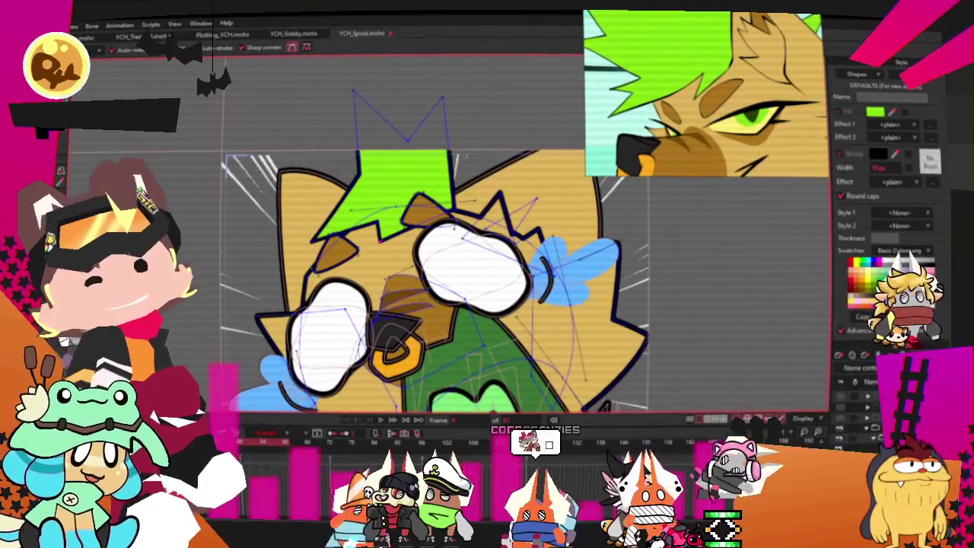
scroll(304, 182, "up", 2)
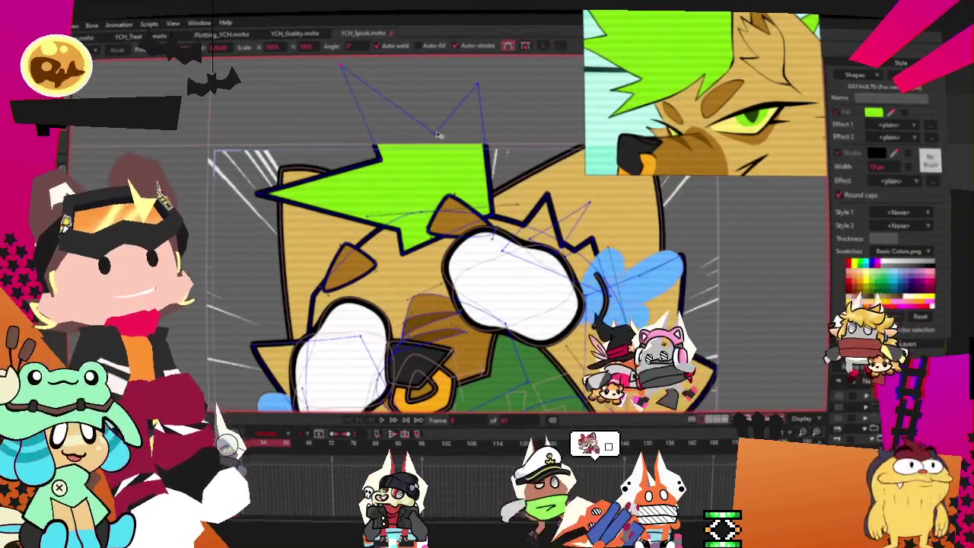
left_click_drag(476, 88, 449, 72)
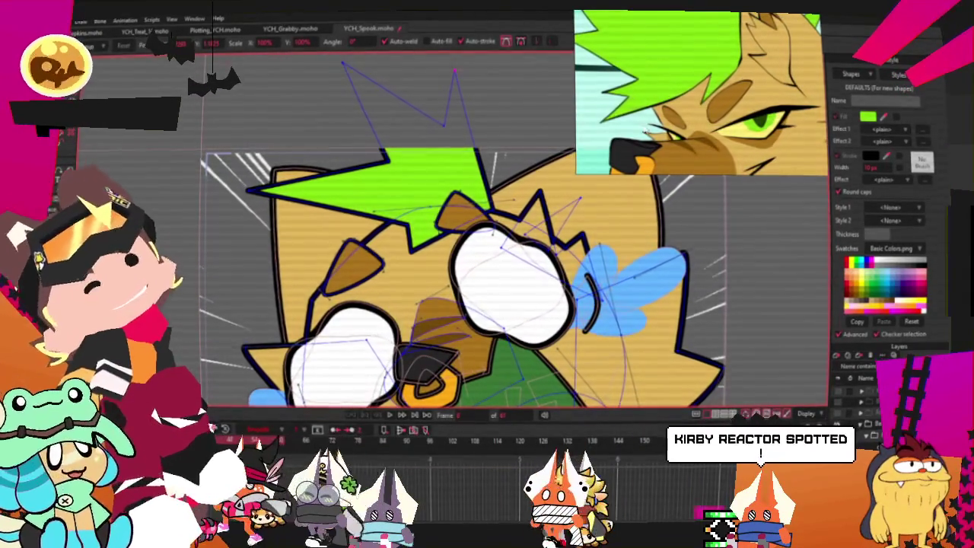
scroll(309, 131, "up", 2)
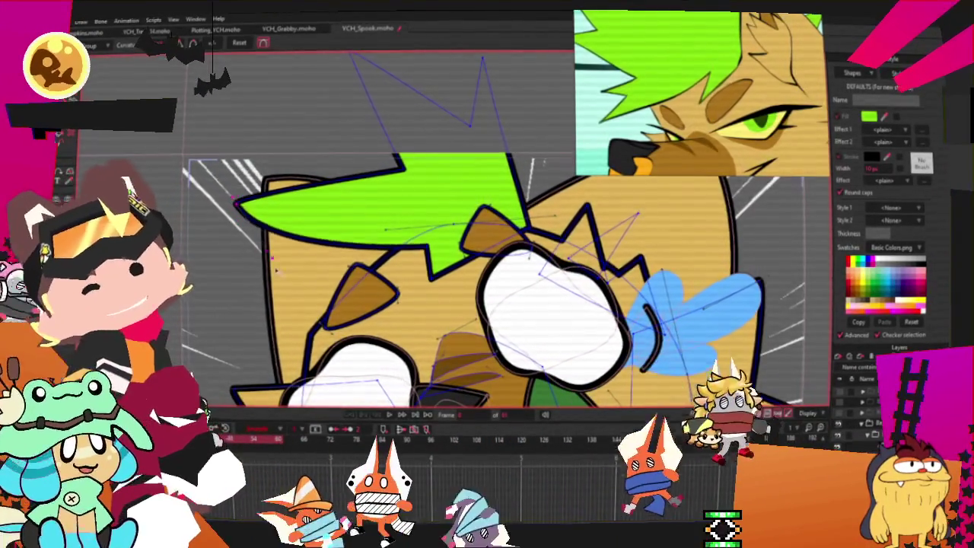
scroll(305, 129, "down", 2)
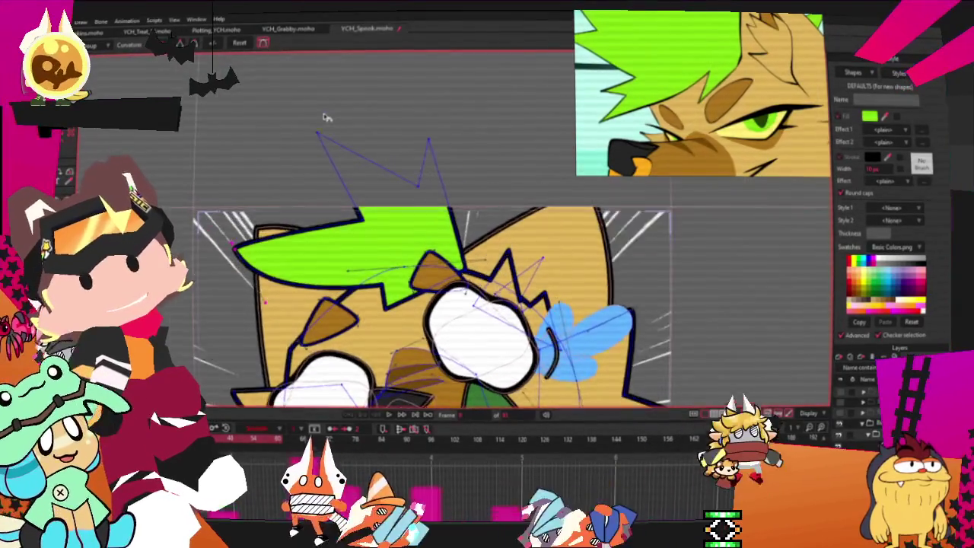
scroll(335, 122, "up", 1)
left_click_drag(460, 145, 486, 151)
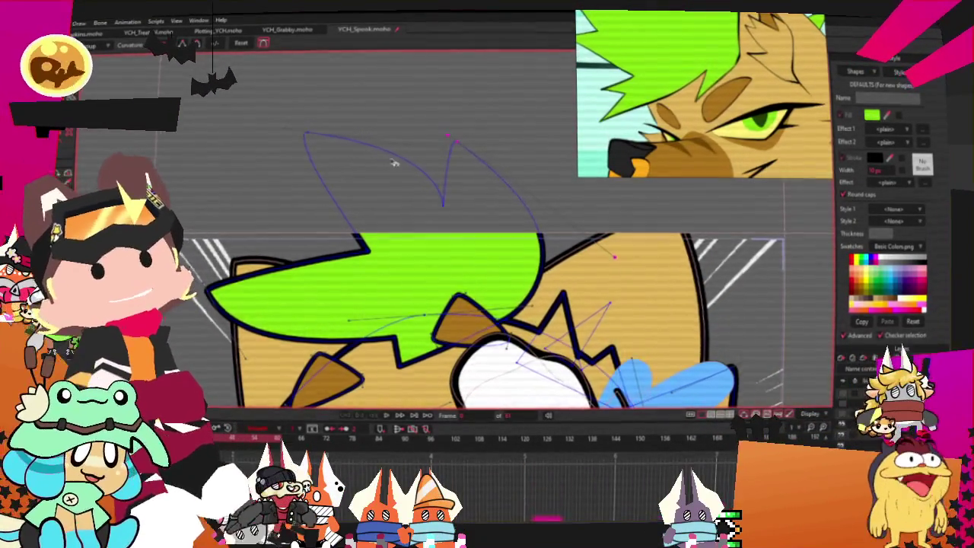
scroll(394, 162, "up", 1)
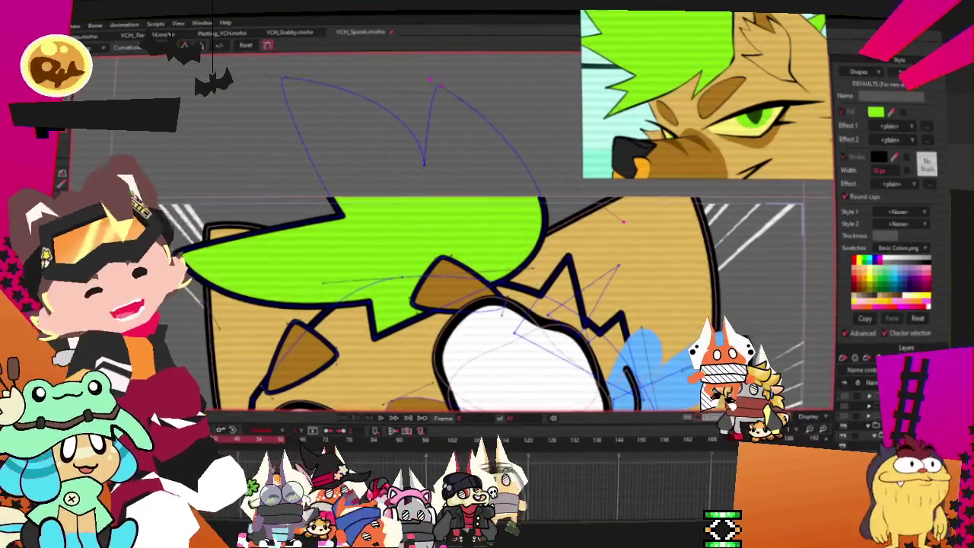
- Dip the hair's top into a V, shift the top-left point right, extend the lower-left edge down
key("a")
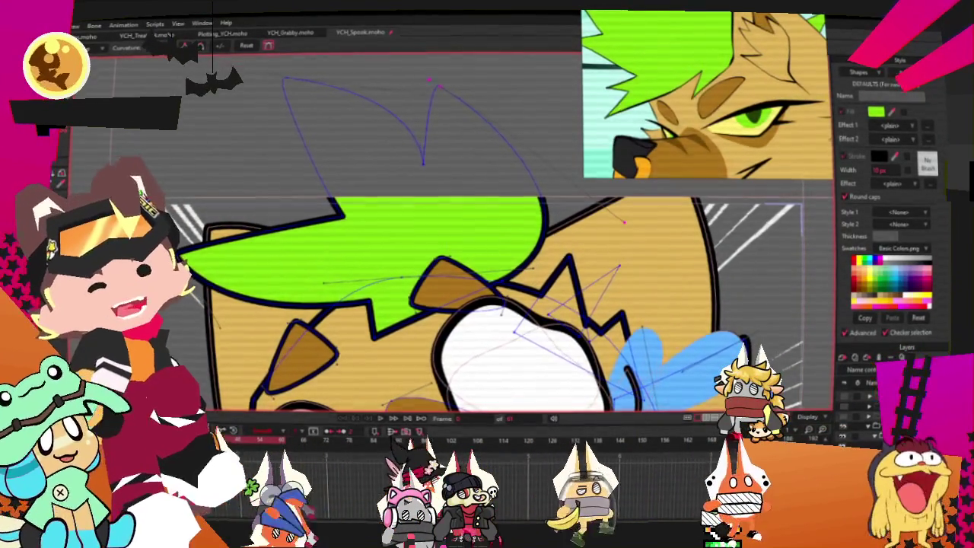
scroll(625, 222, "up", 1)
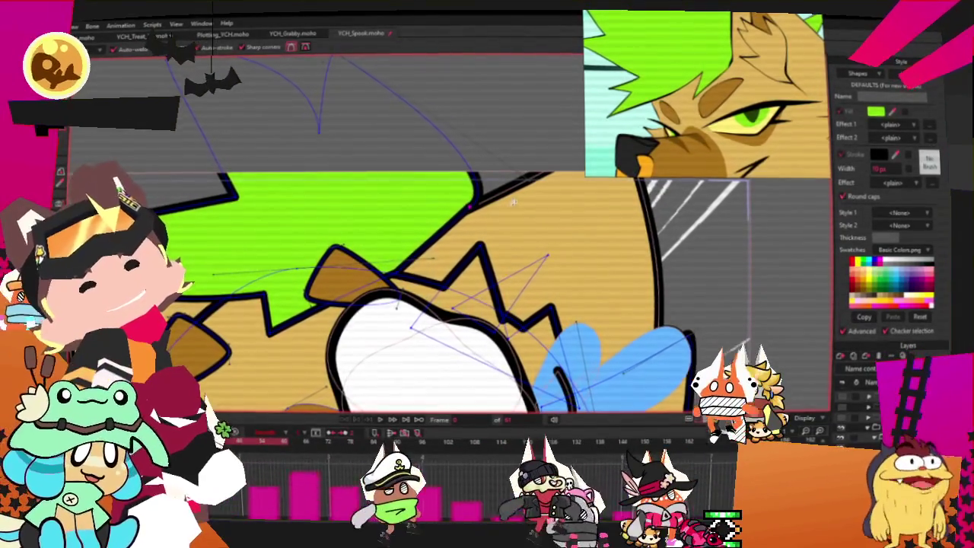
key("c")
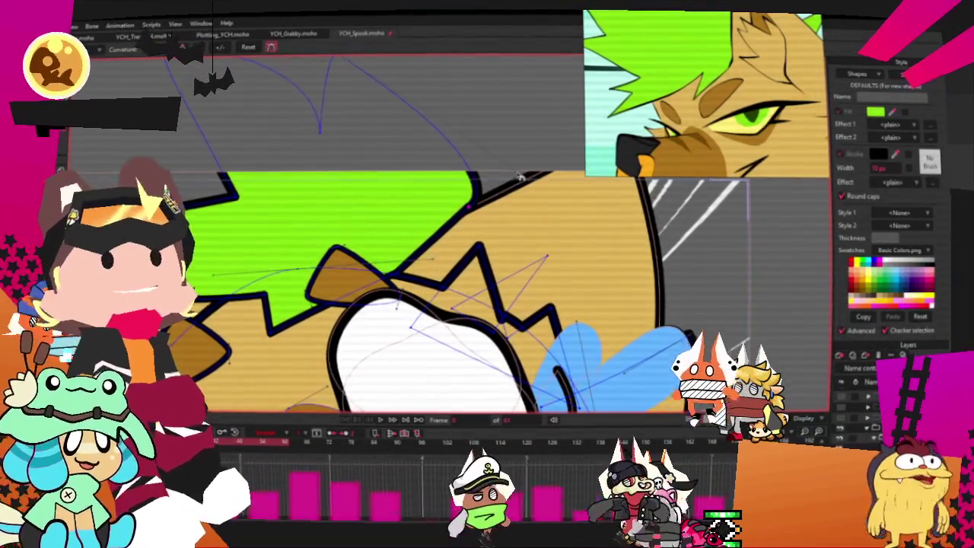
scroll(427, 141, "down", 3)
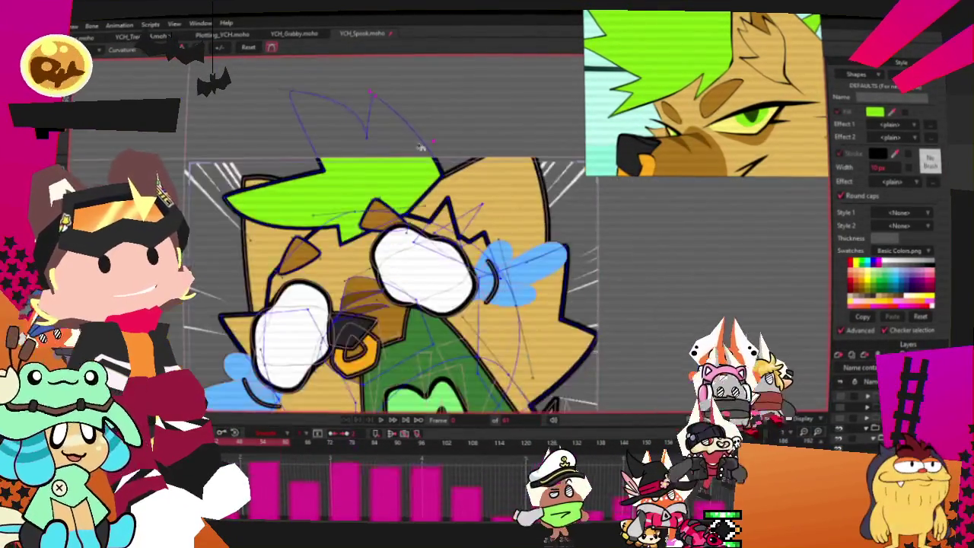
scroll(432, 151, "up", 3)
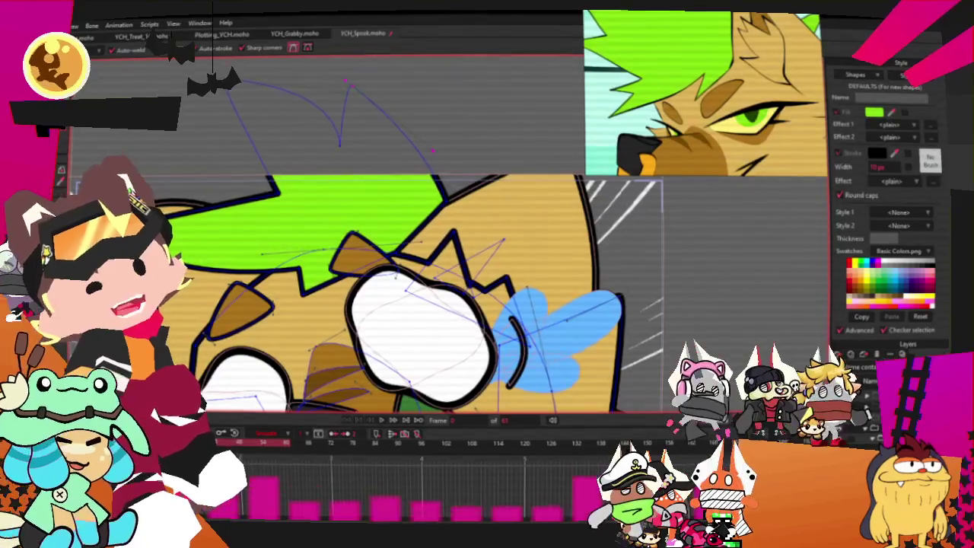
key("t")
left_click_drag(359, 97, 354, 155)
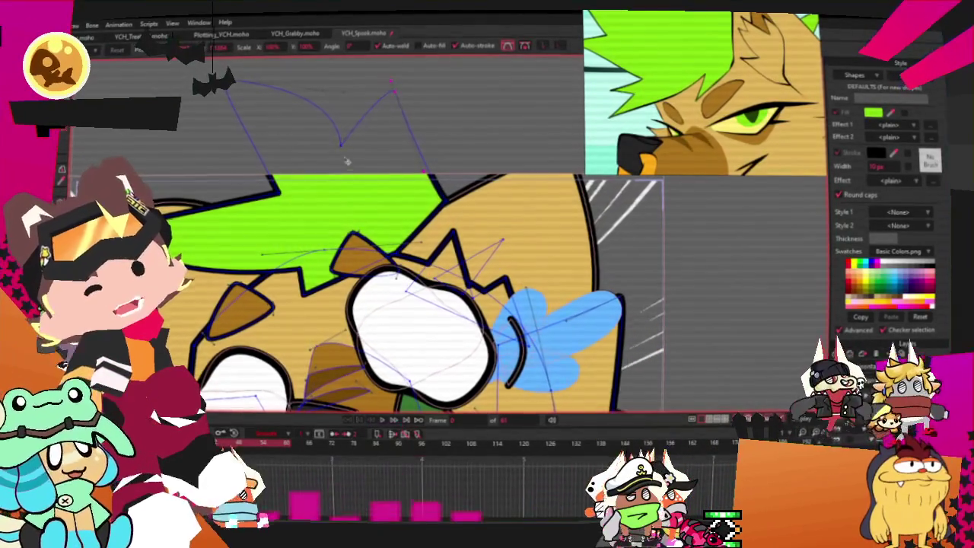
left_click_drag(275, 178, 290, 166)
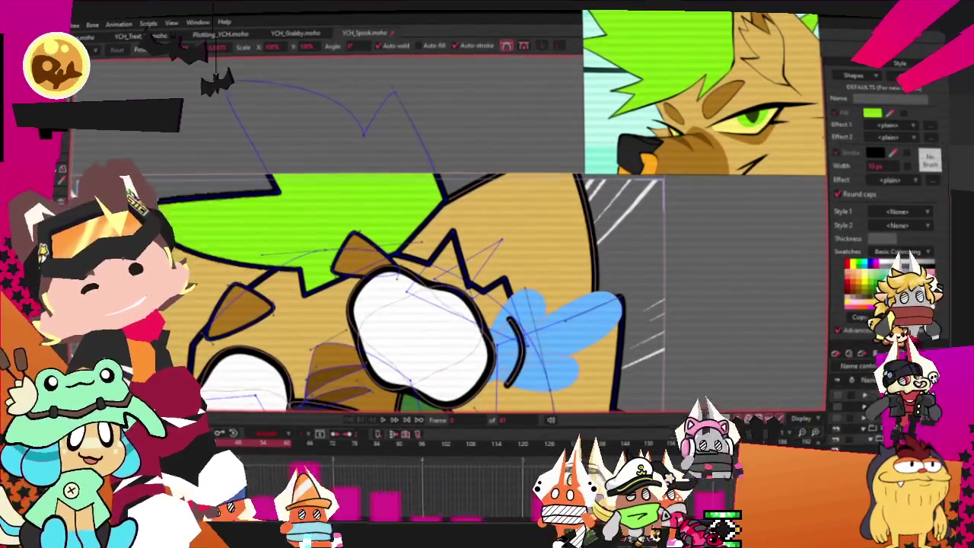
left_click_drag(154, 173, 177, 174)
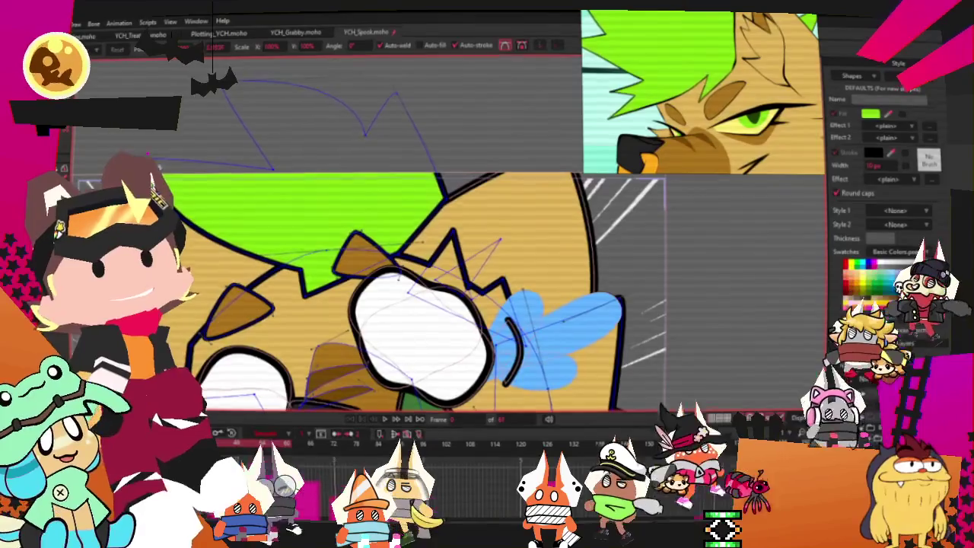
left_click_drag(328, 262, 287, 295)
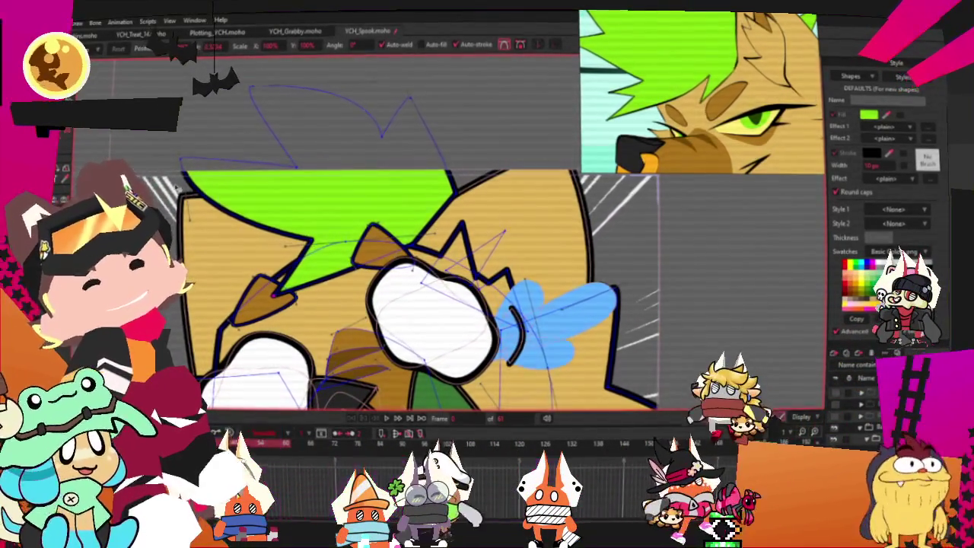
- Move the hair's lower-left notch point left and nudge the upper-left point up-right
scroll(268, 211, "up", 2)
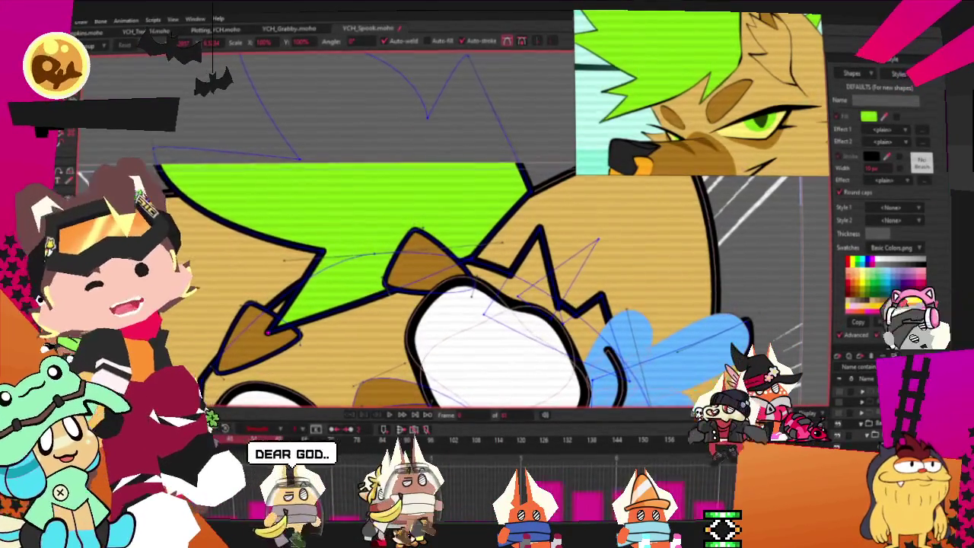
key("c")
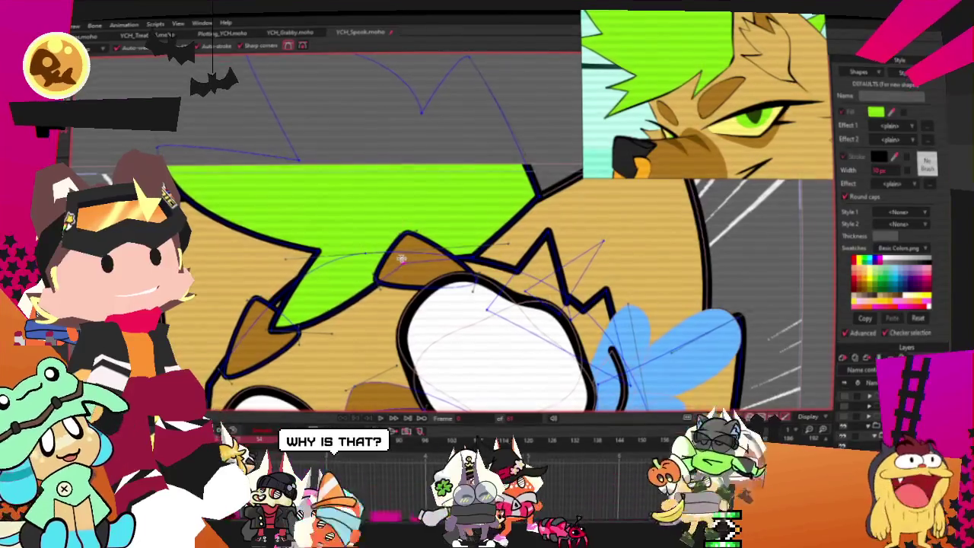
key("t")
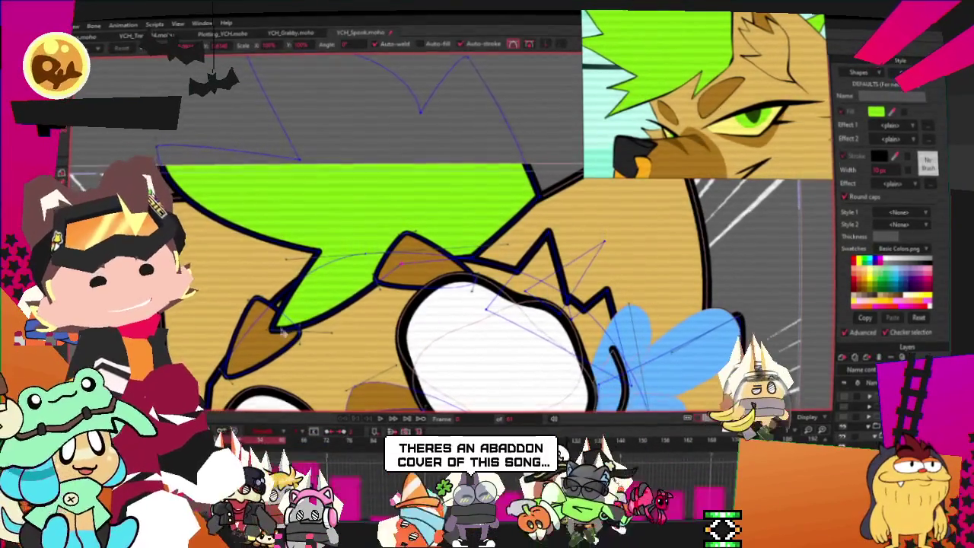
left_click_drag(320, 251, 259, 244)
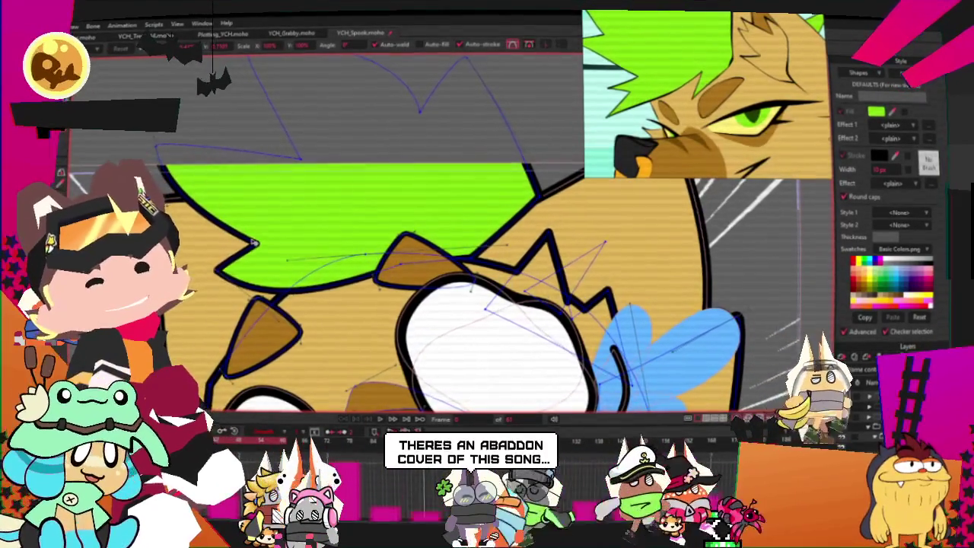
left_click_drag(156, 143, 180, 131)
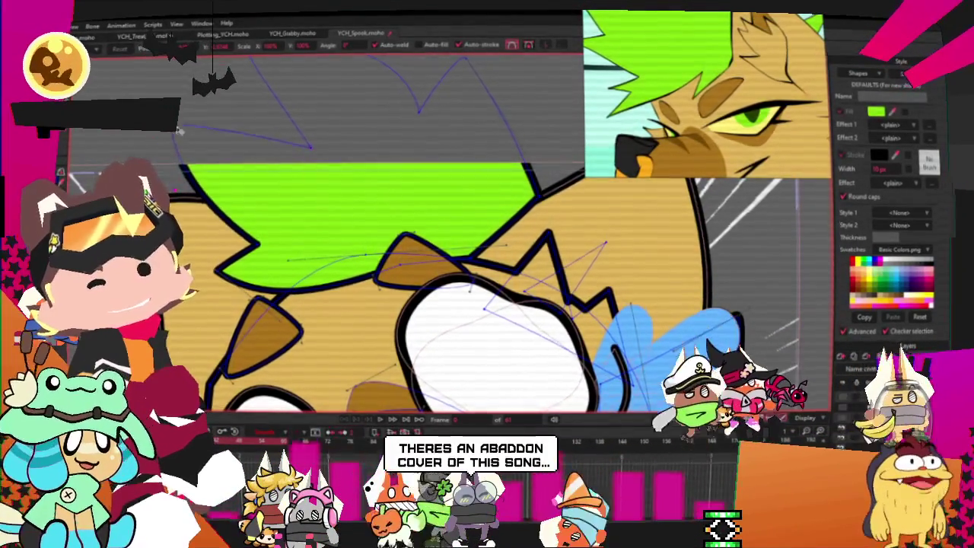
scroll(267, 168, "up", 3)
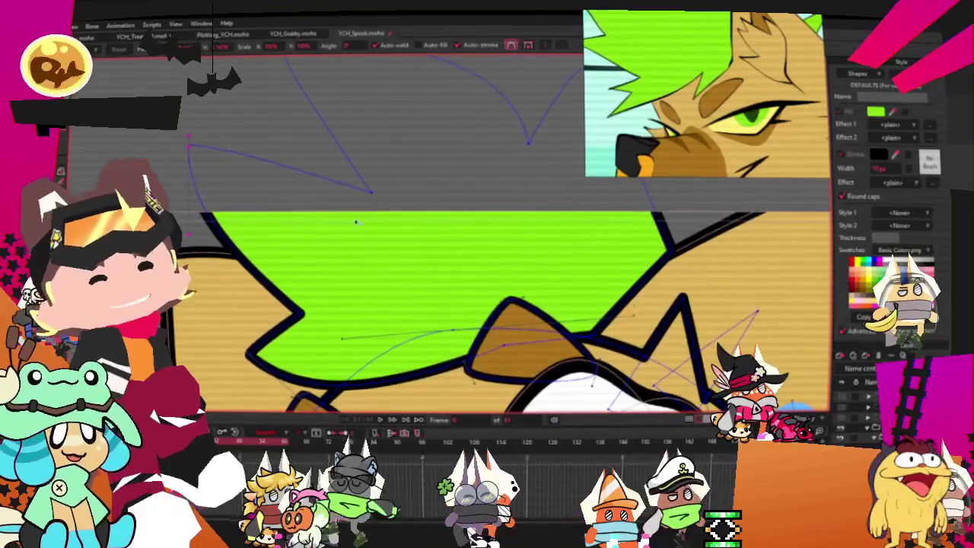
scroll(364, 217, "up", 3)
scroll(456, 197, "down", 4)
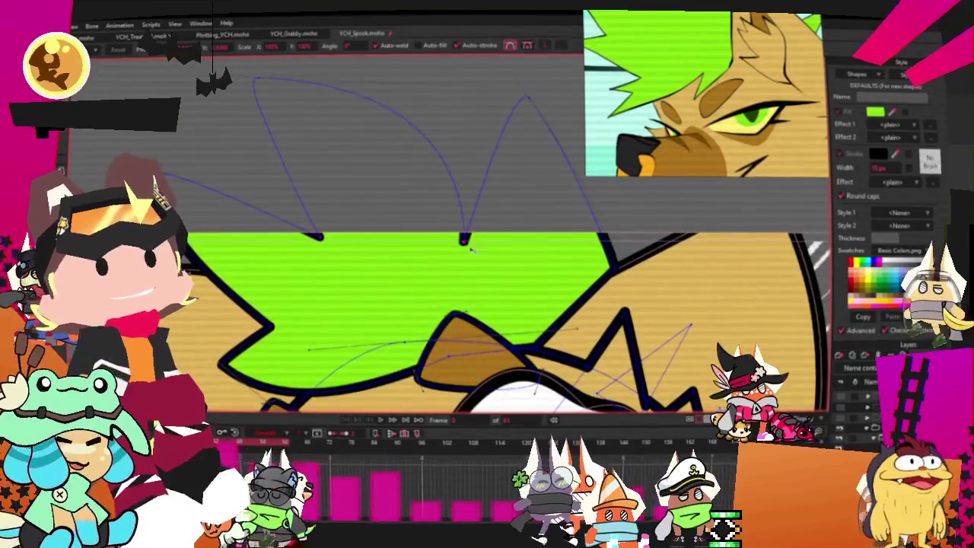
scroll(473, 222, "down", 2)
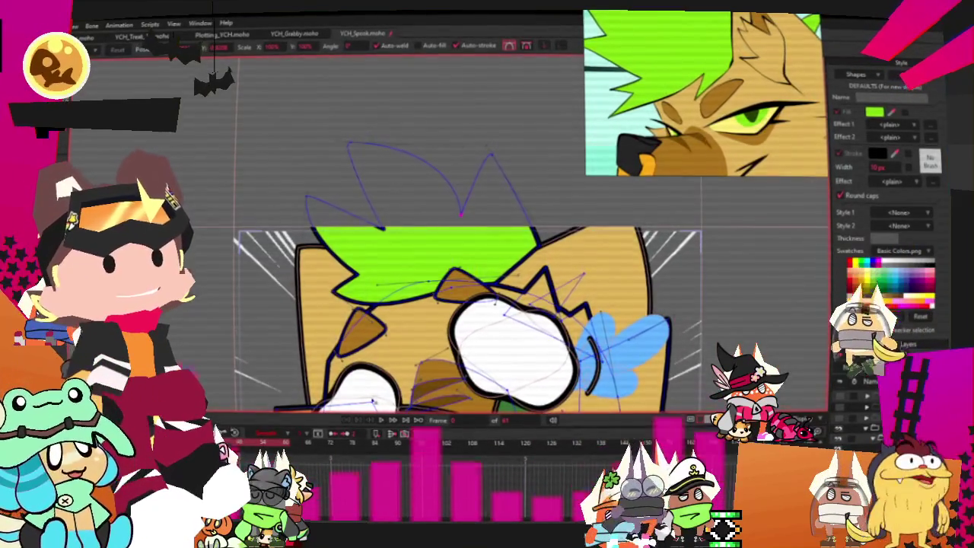
scroll(193, 209, "up", 2)
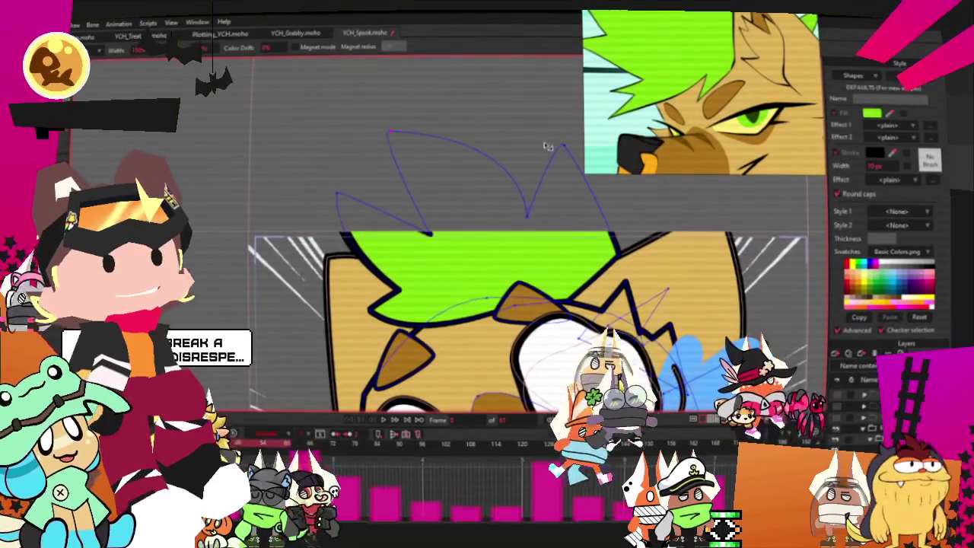
scroll(576, 152, "down", 2)
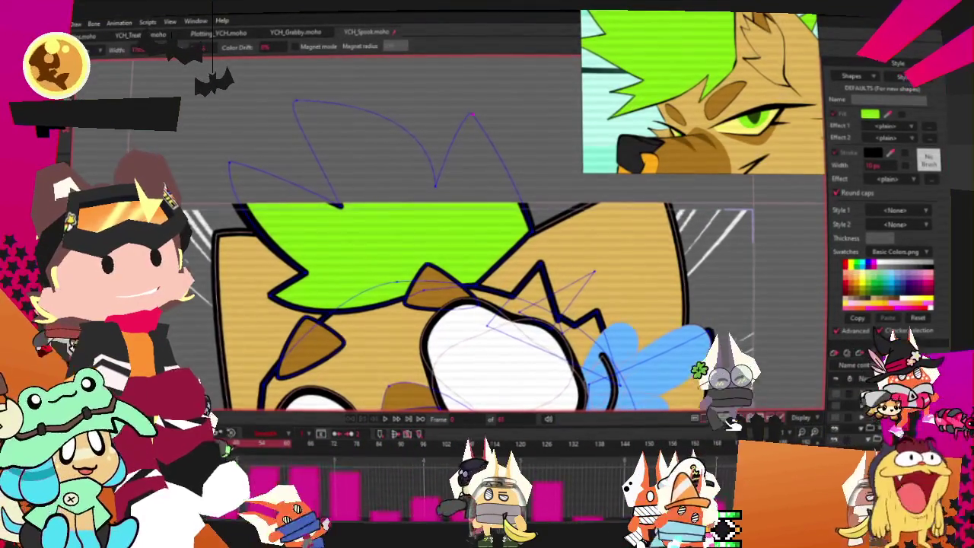
scroll(451, 268, "up", 3)
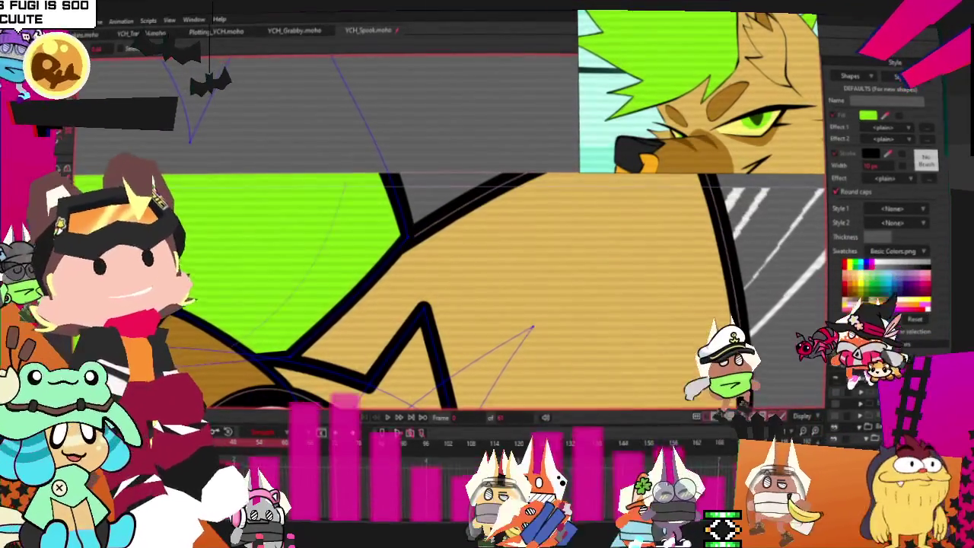
key("c")
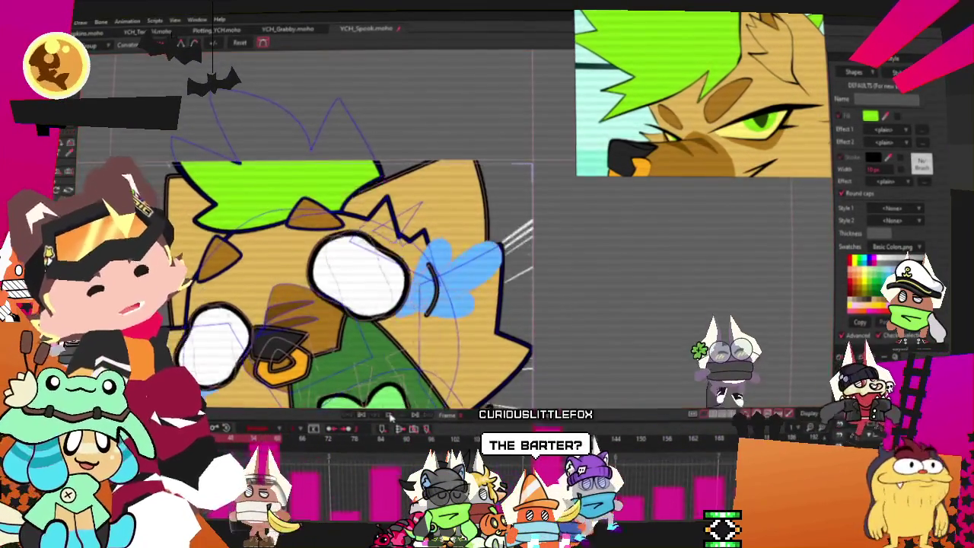
left_click(389, 417)
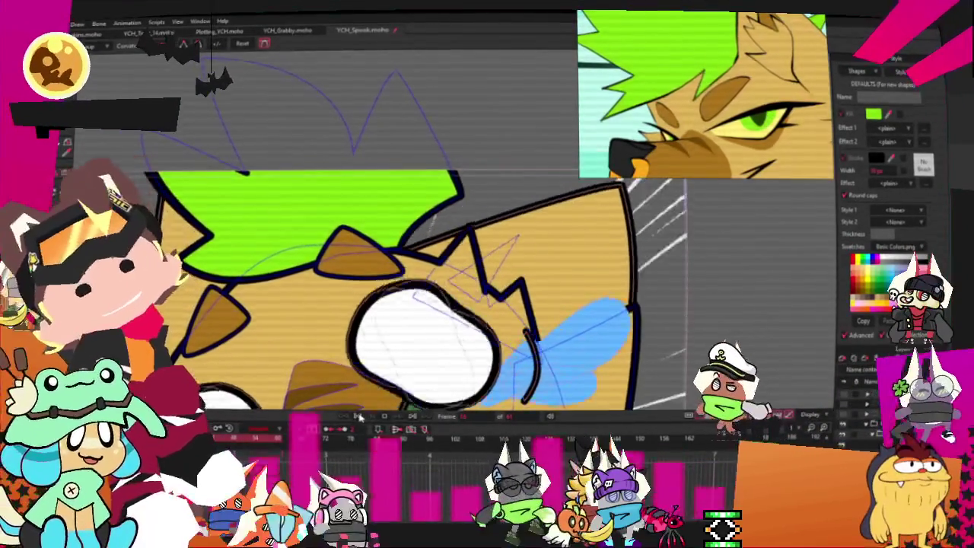
key("g")
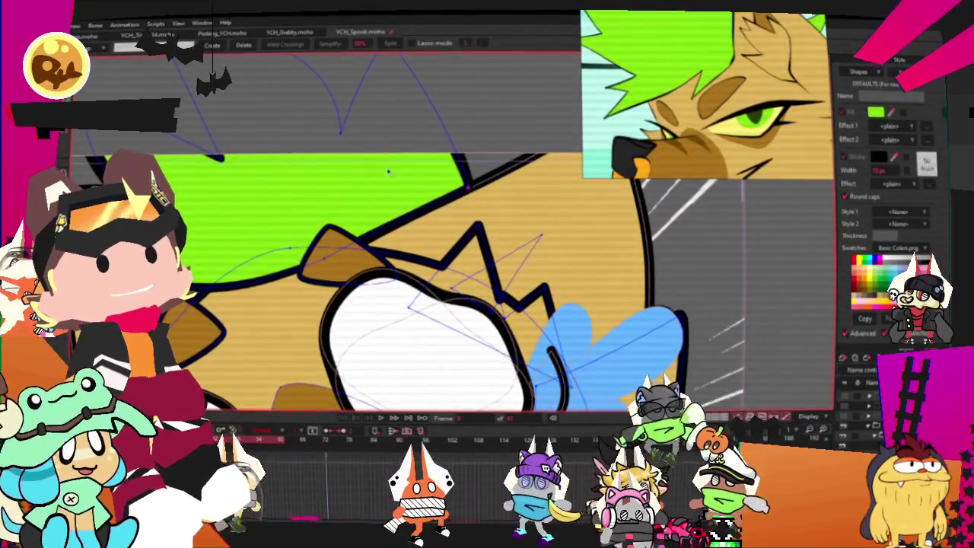
key("ctrl+z")
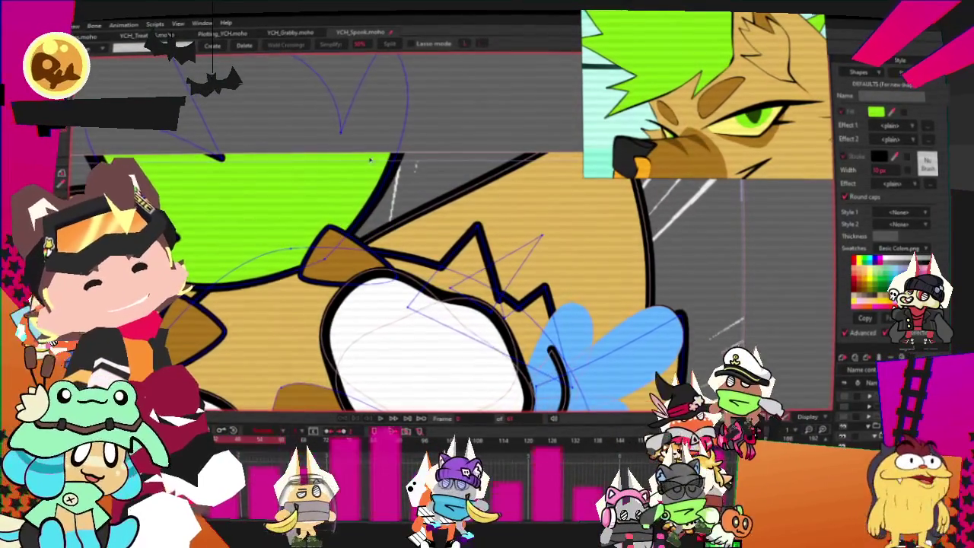
key("u")
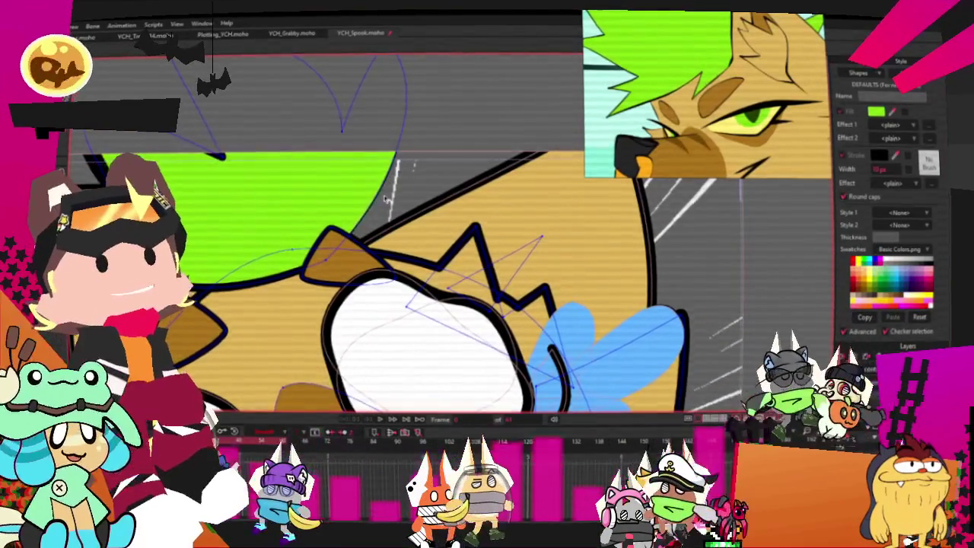
scroll(389, 196, "down", 2)
scroll(391, 195, "up", 1)
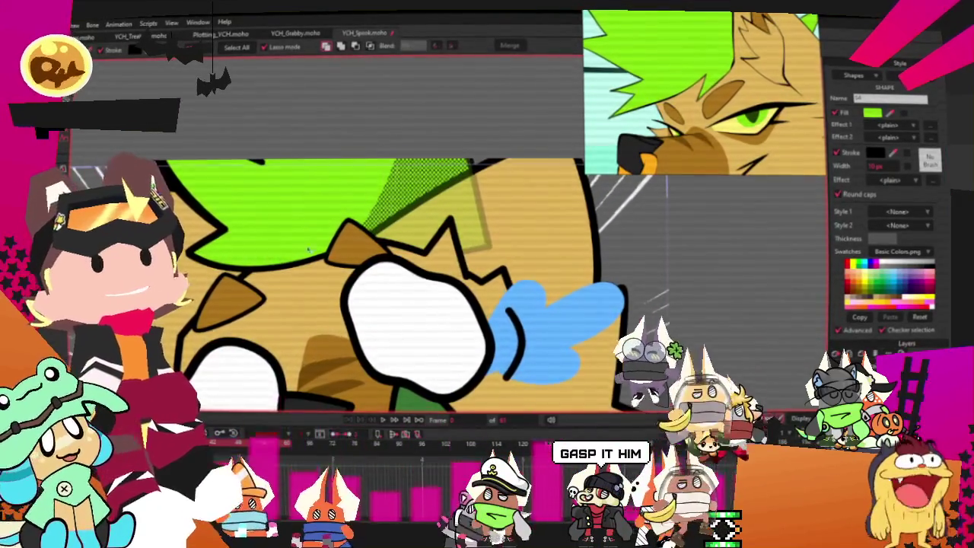
key("Escape")
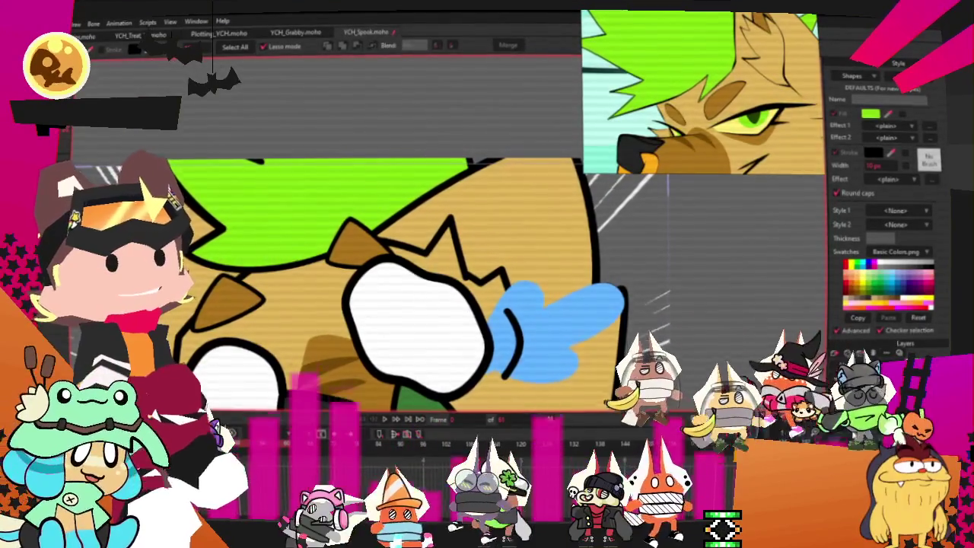
key("space")
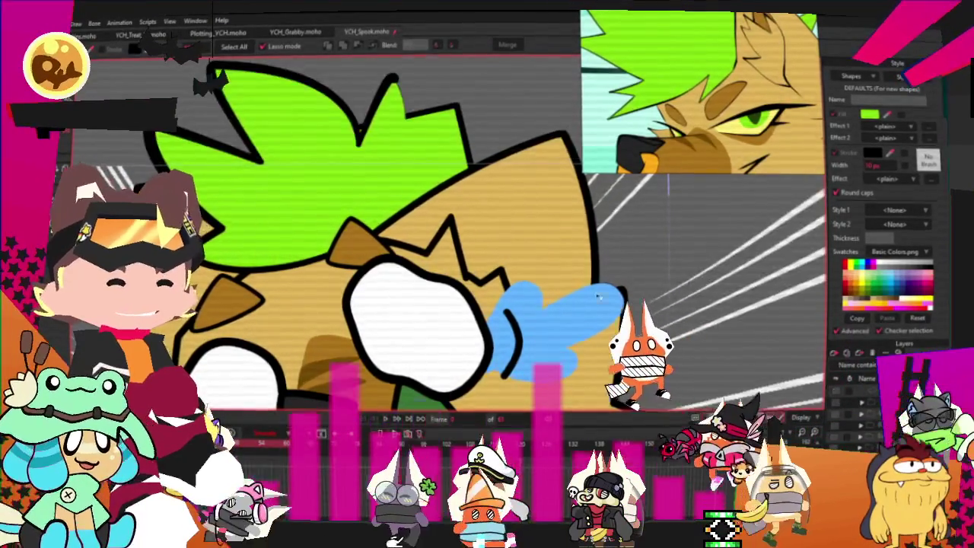
- Nudge the hair's top point left, pull its lower-right point down, and raise the right tip
key("t")
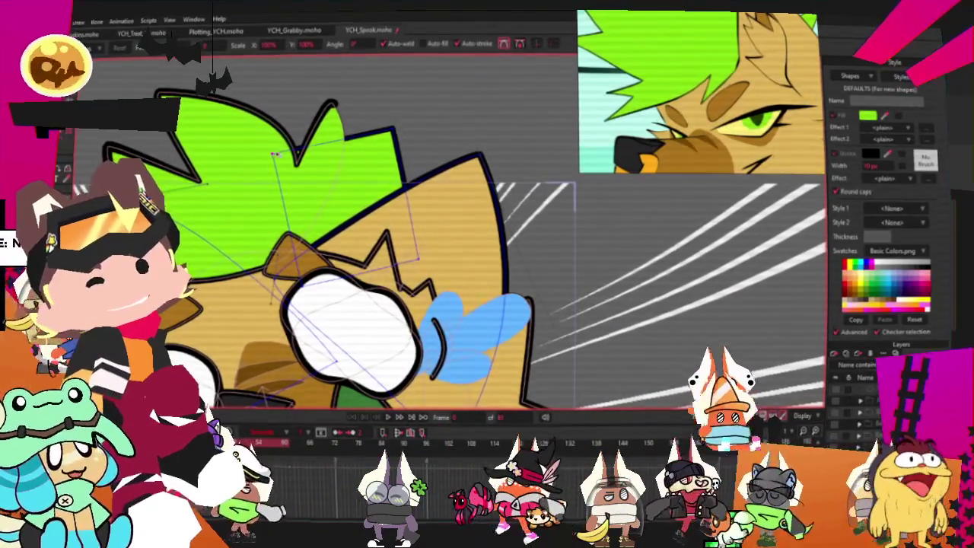
left_click_drag(327, 170, 313, 167)
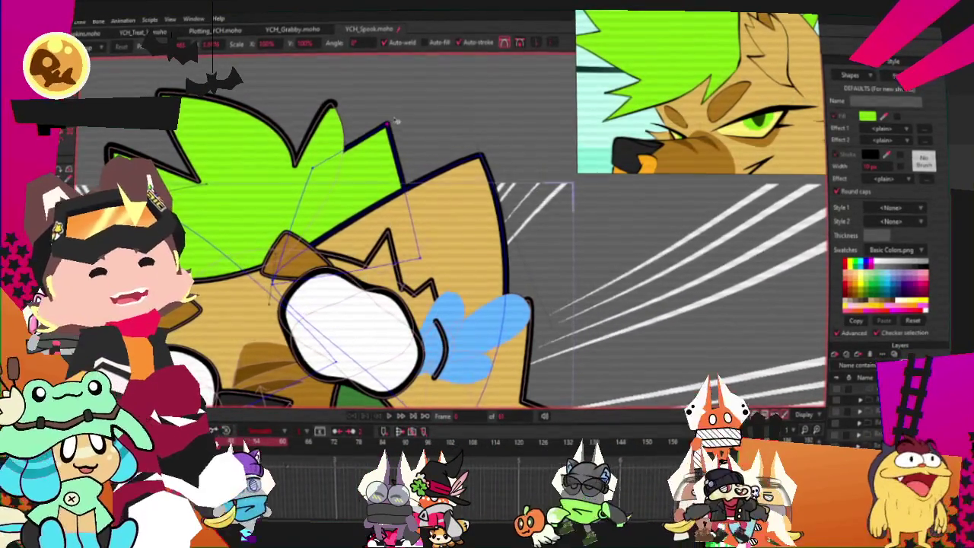
left_click_drag(397, 185, 381, 280)
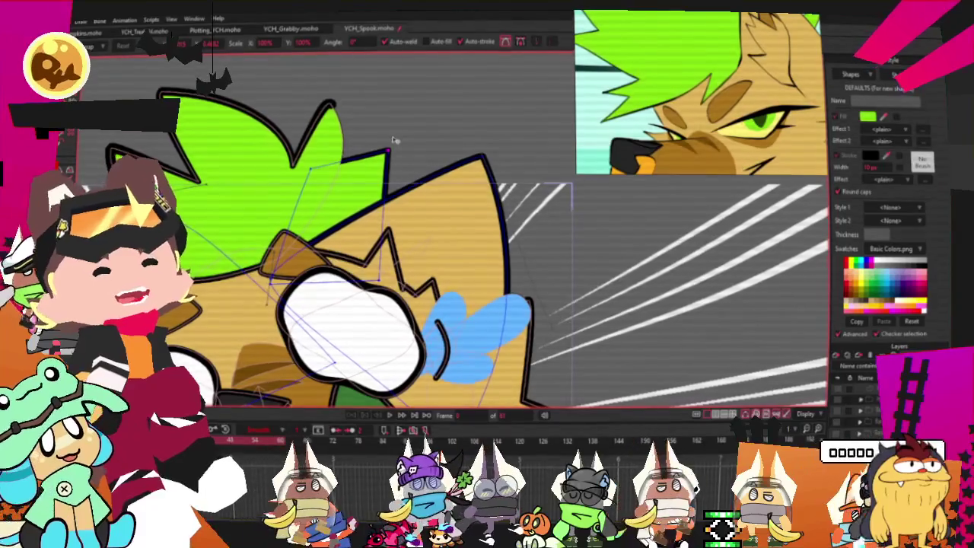
left_click_drag(387, 150, 391, 142)
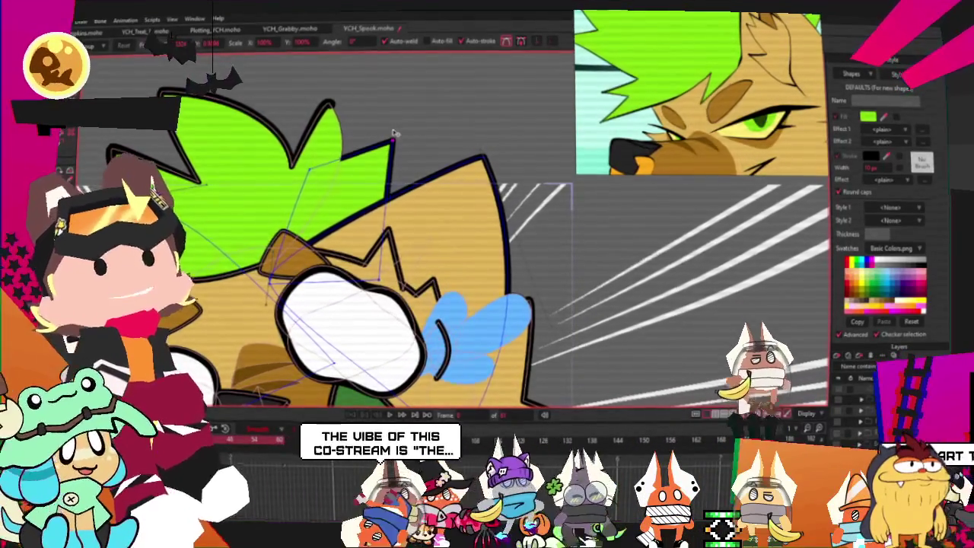
key("c")
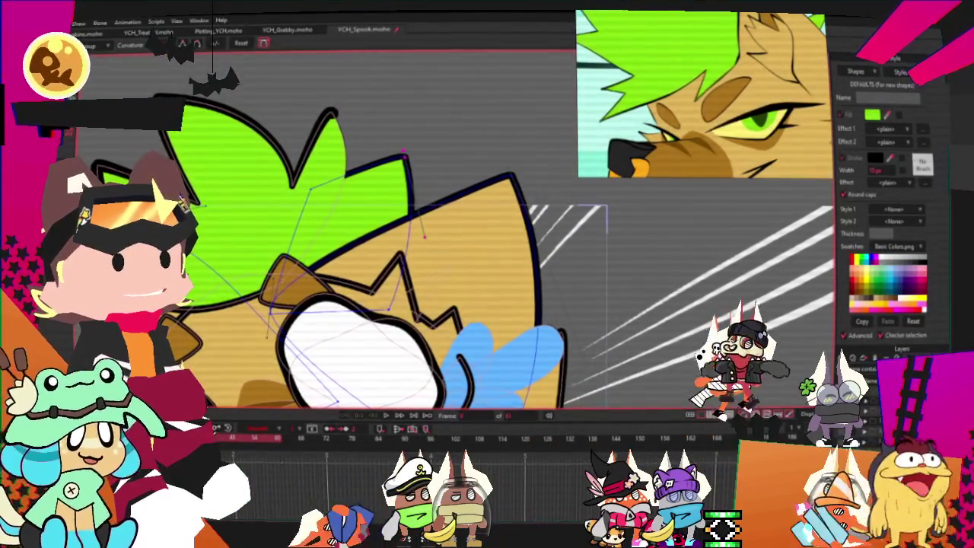
key("a")
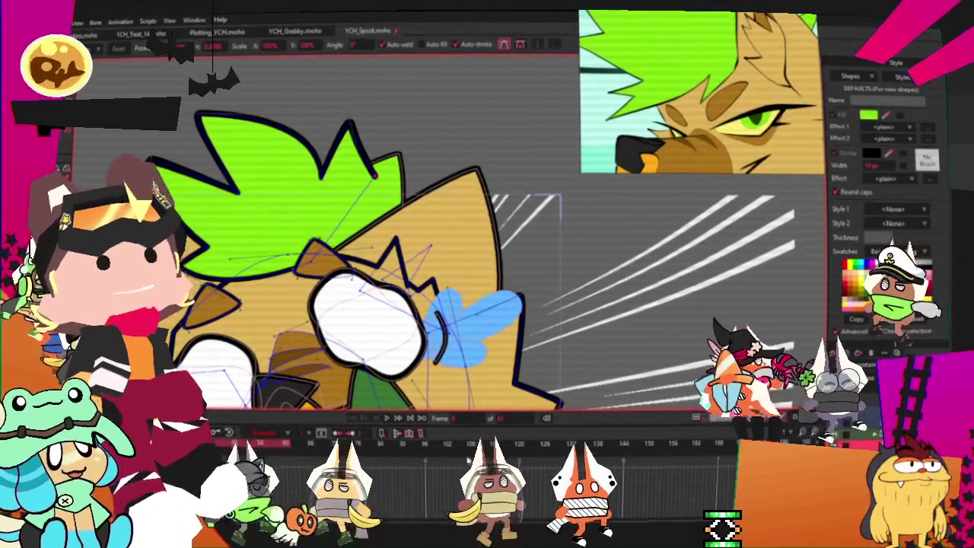
left_click(388, 420)
- Add a raised point on the hair edge and adjust and round the spike tips
scroll(498, 276, "up", 3)
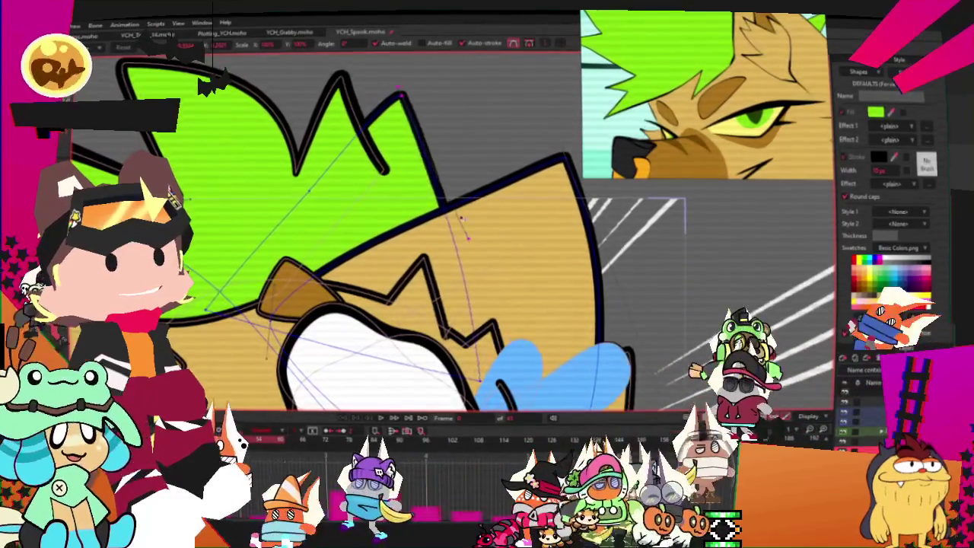
left_click_drag(401, 94, 409, 99)
left_click_drag(325, 178, 329, 187)
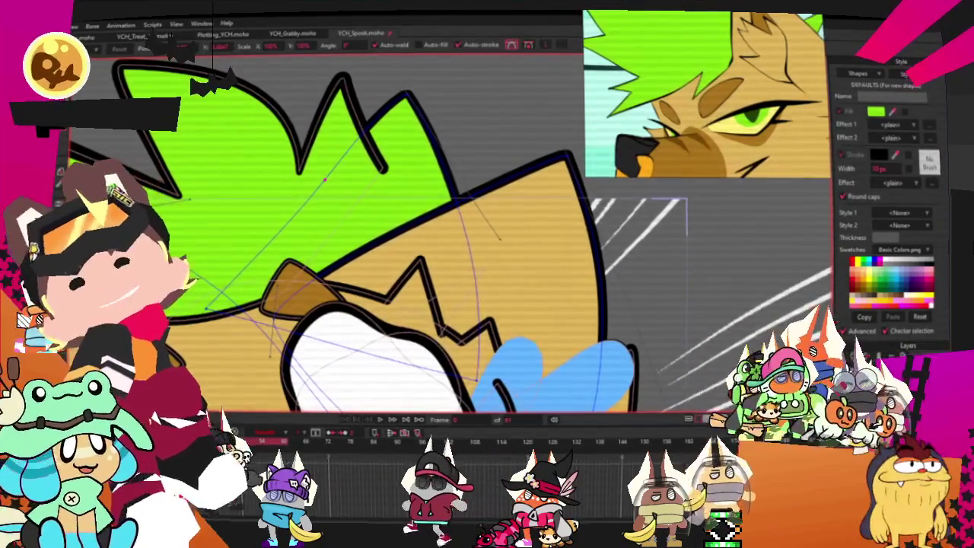
key("a")
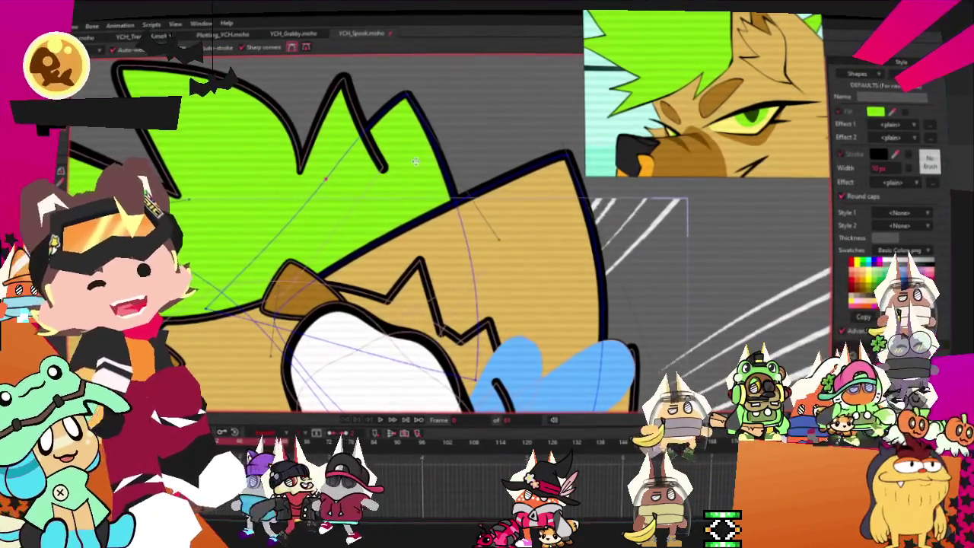
left_click_drag(420, 216, 465, 153)
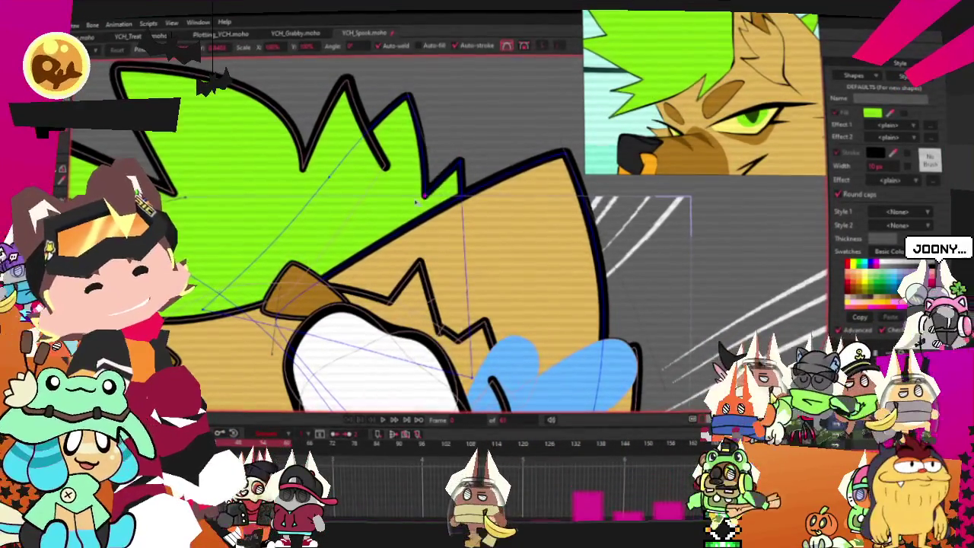
mouse_move(411, 97)
left_mouse_down()
mouse_move(391, 116)
mouse_move(405, 113)
mouse_move(388, 106)
left_mouse_up()
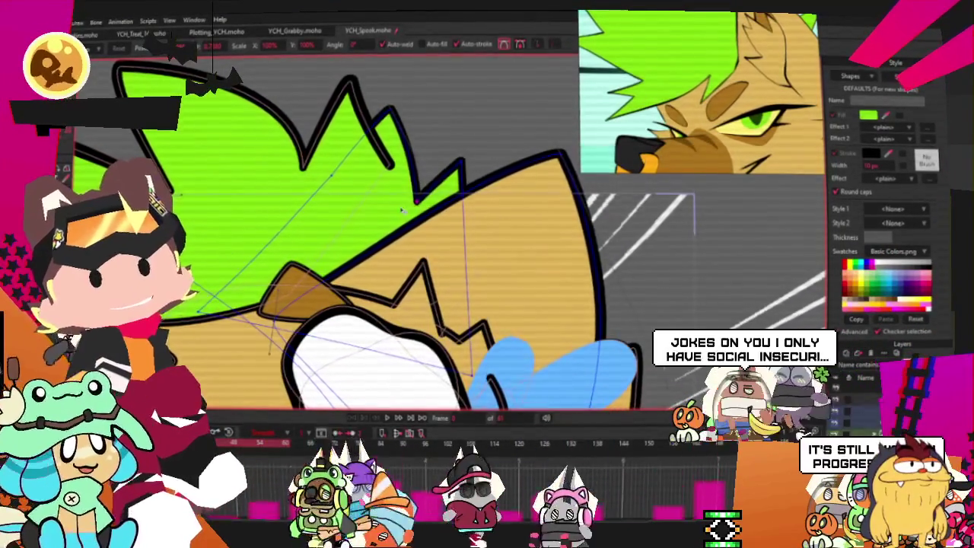
scroll(401, 210, "up", 2)
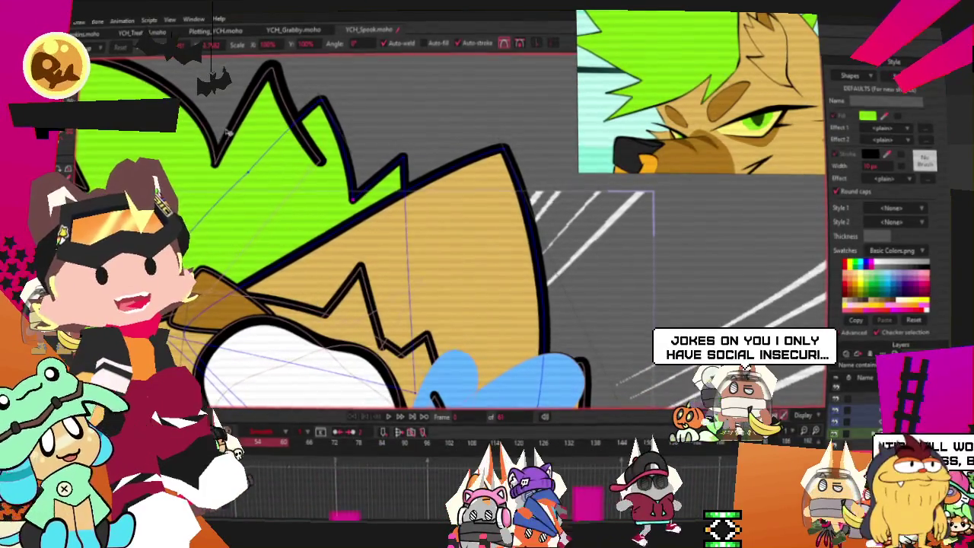
key("c")
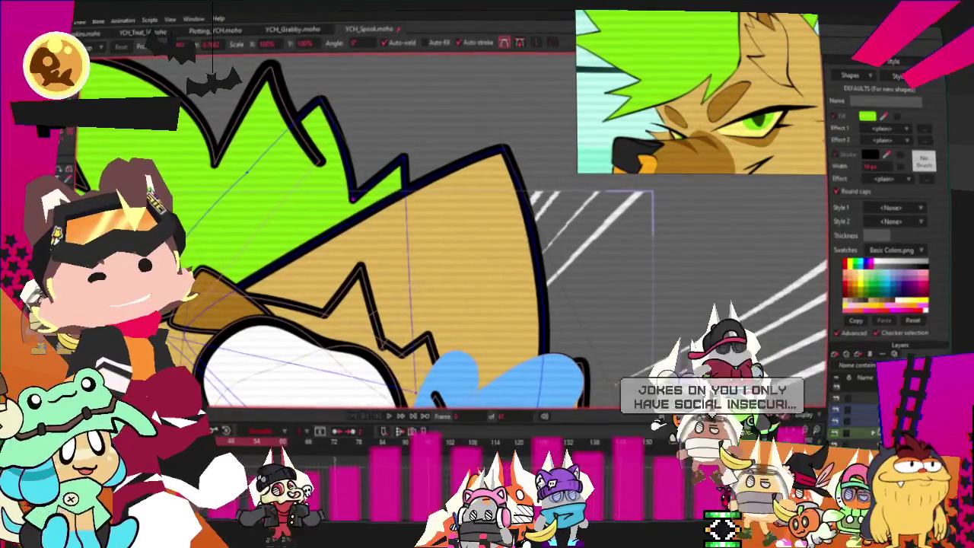
left_click_drag(397, 166, 370, 156)
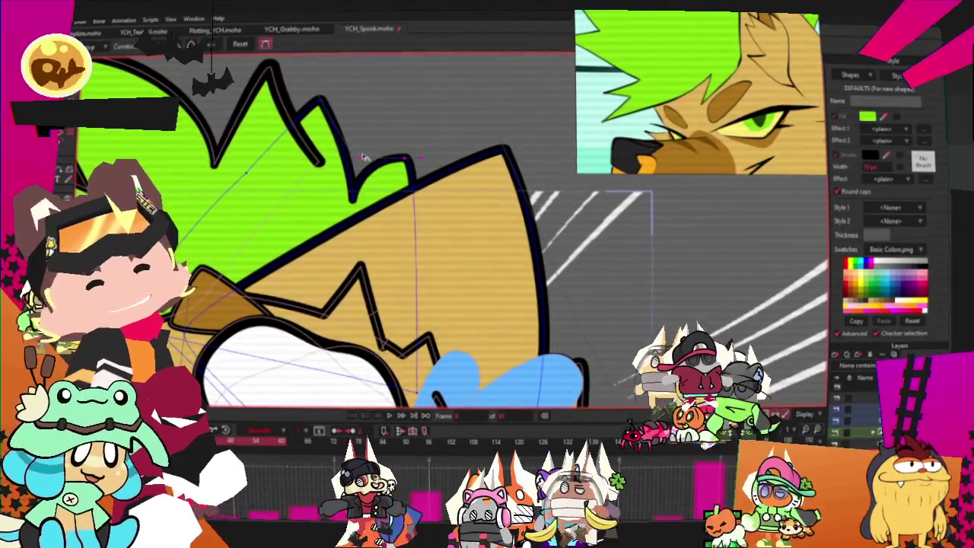
- Play the animation from an earlier frame to preview the new hair spikes
left_click(333, 440)
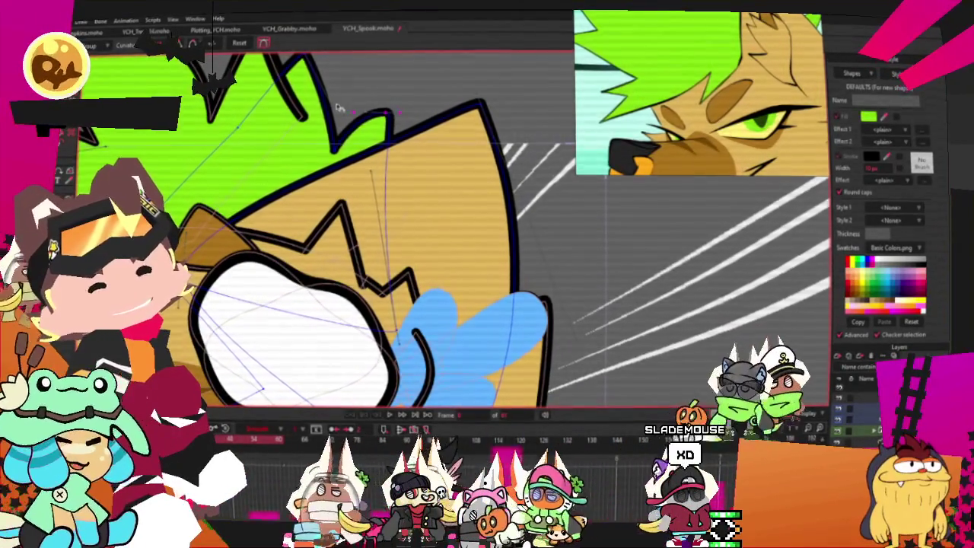
key("space")
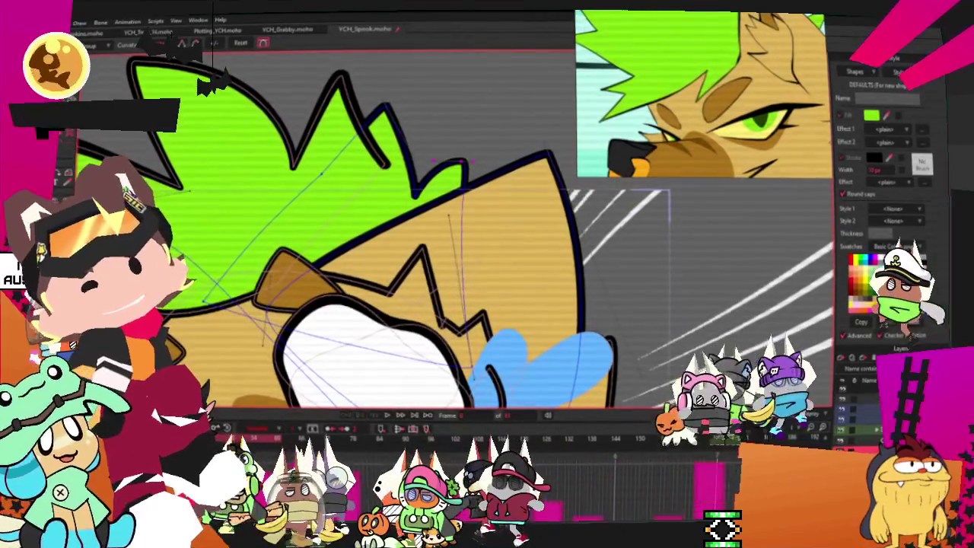
key("t")
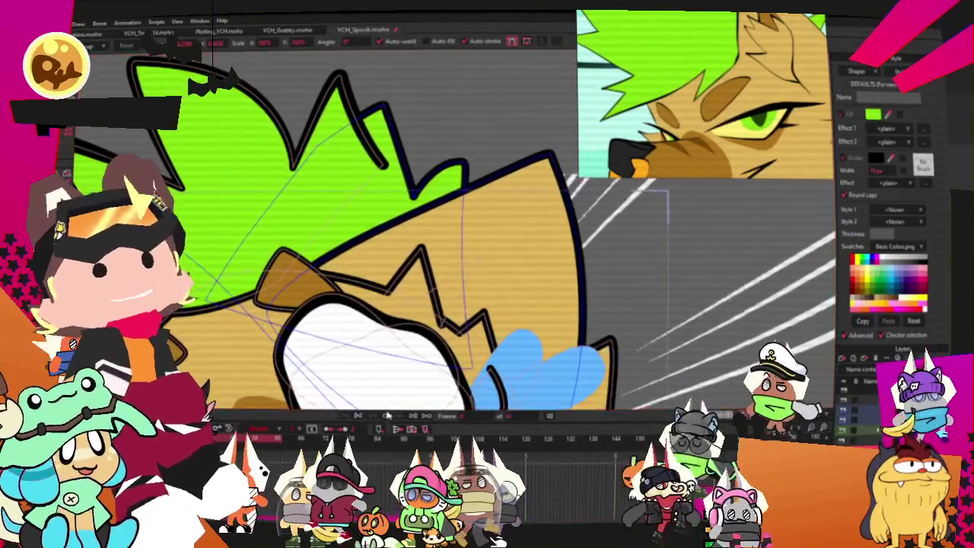
left_click(386, 416)
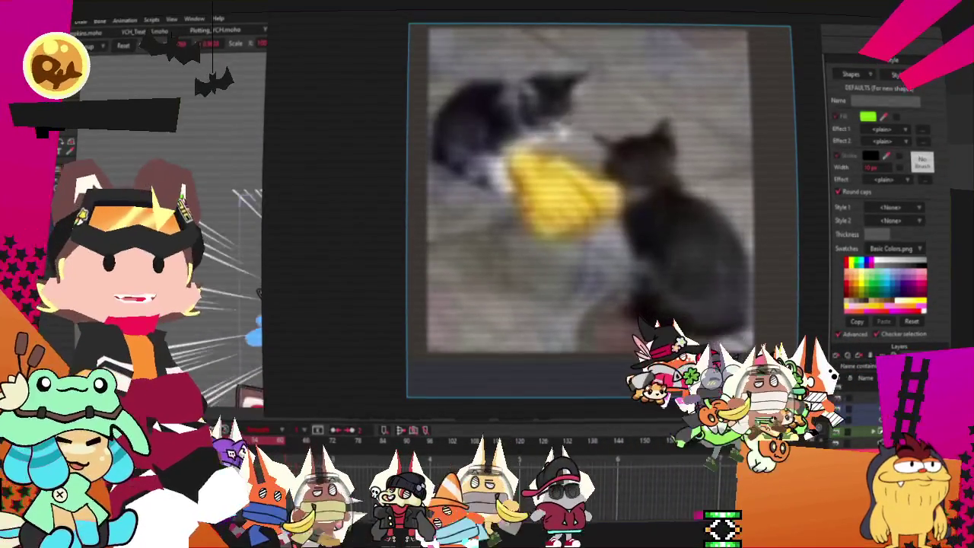
- Show the reference picture of two kittens with a yellow toy over the canvas
scroll(550, 233, "down", 5)
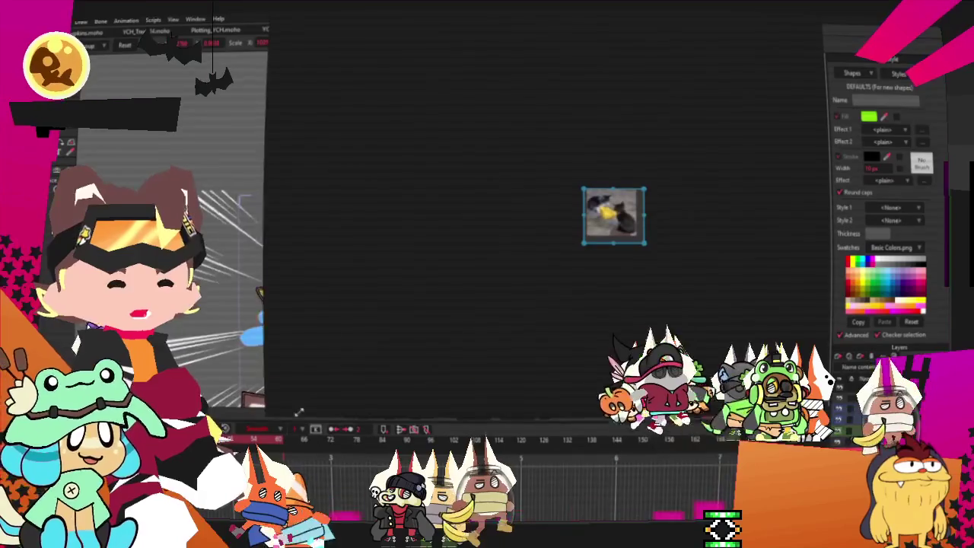
- Shrink the kitten reference window into the upper right and zoom in on the character sheet's paw
left_click_drag(299, 412, 606, 232)
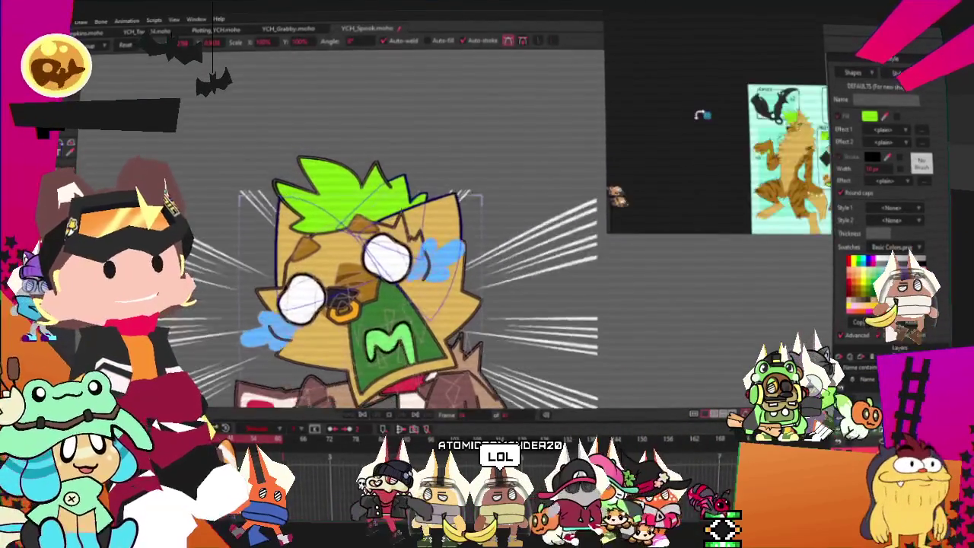
scroll(701, 114, "up", 2)
scroll(702, 114, "up", 1)
scroll(702, 114, "up", 1)
scroll(702, 114, "up", 1)
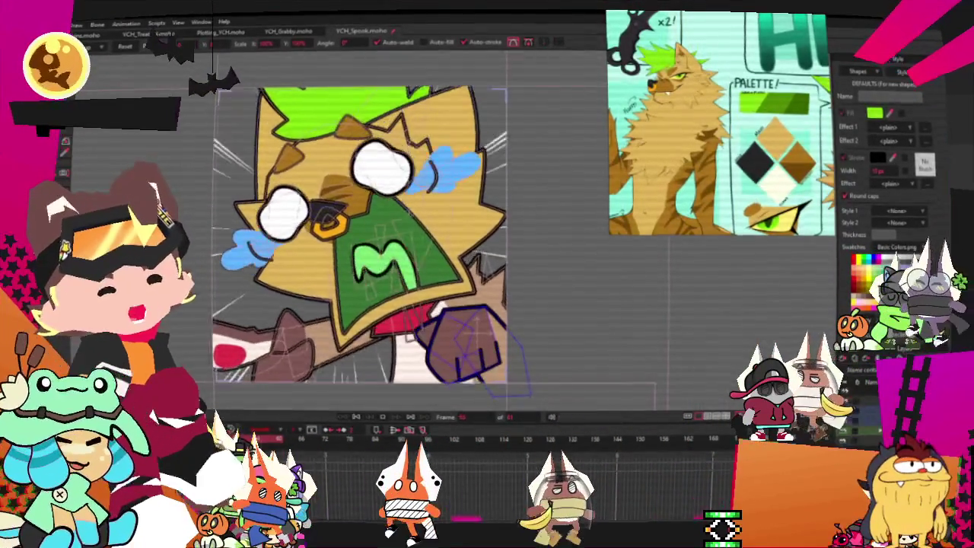
scroll(383, 294, "down", 2)
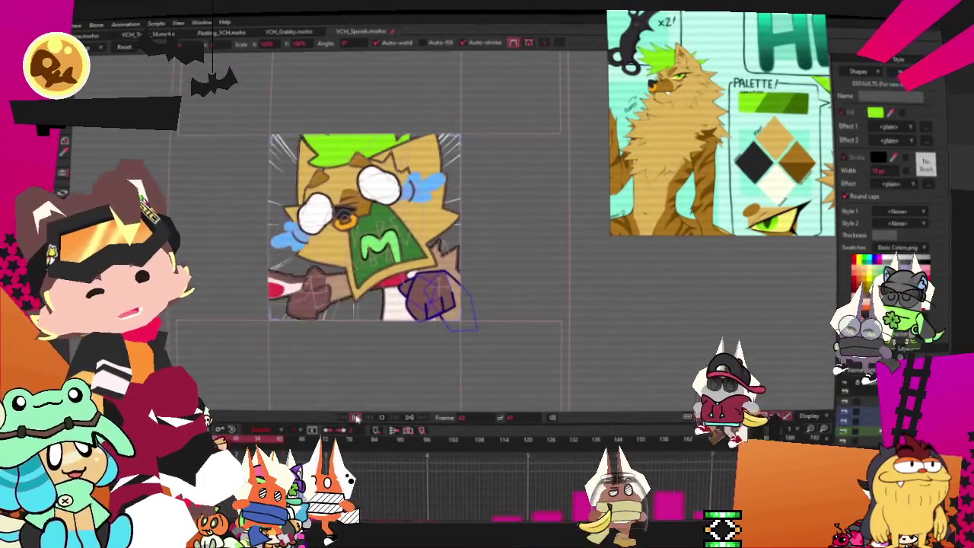
scroll(410, 351, "up", 2)
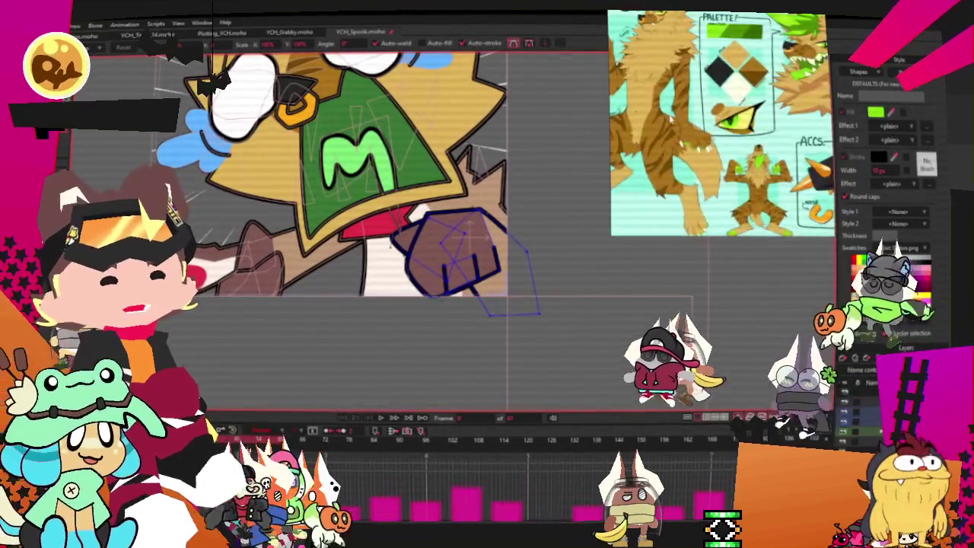
scroll(688, 124, "up", 3)
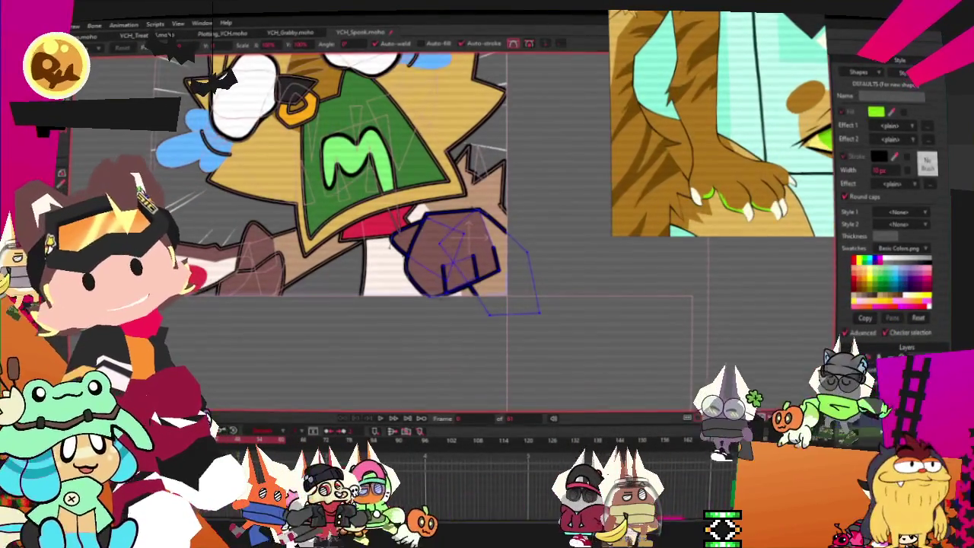
key("g")
scroll(421, 254, "up", 2)
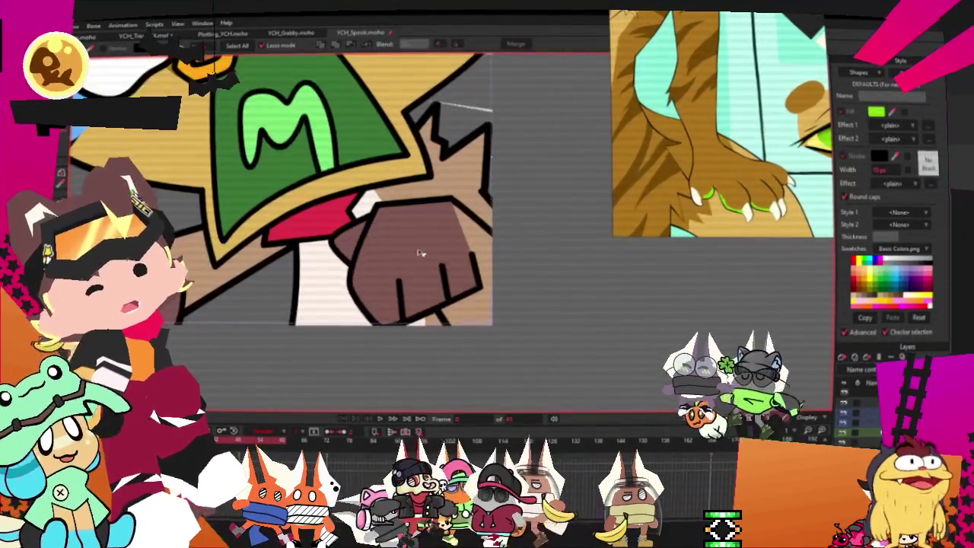
left_click(472, 247)
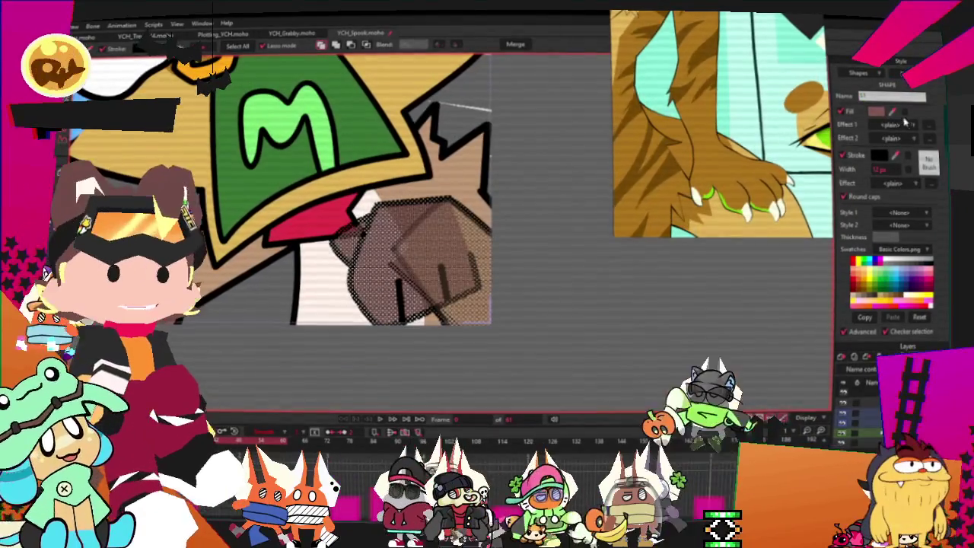
left_click(866, 289)
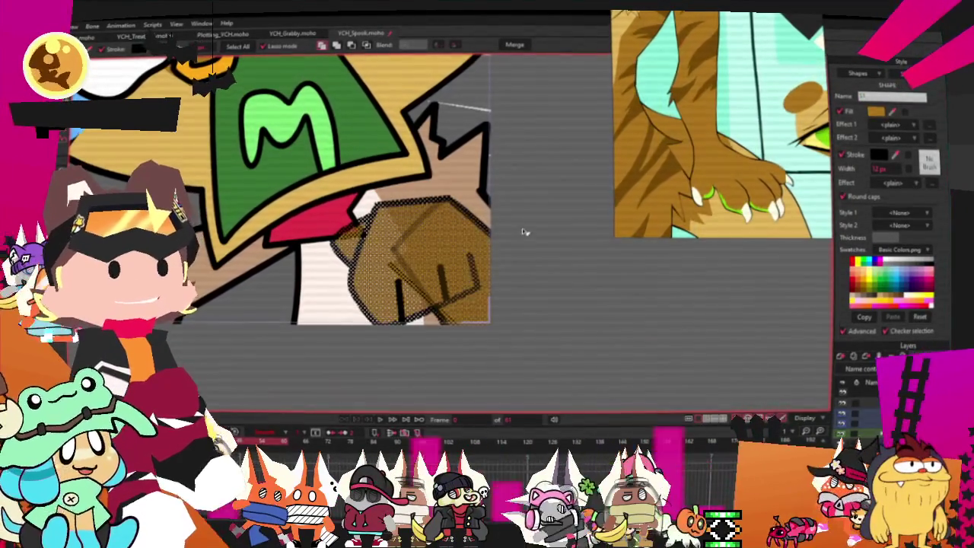
scroll(523, 232, "down", 1)
scroll(522, 233, "down", 1)
scroll(544, 233, "down", 2)
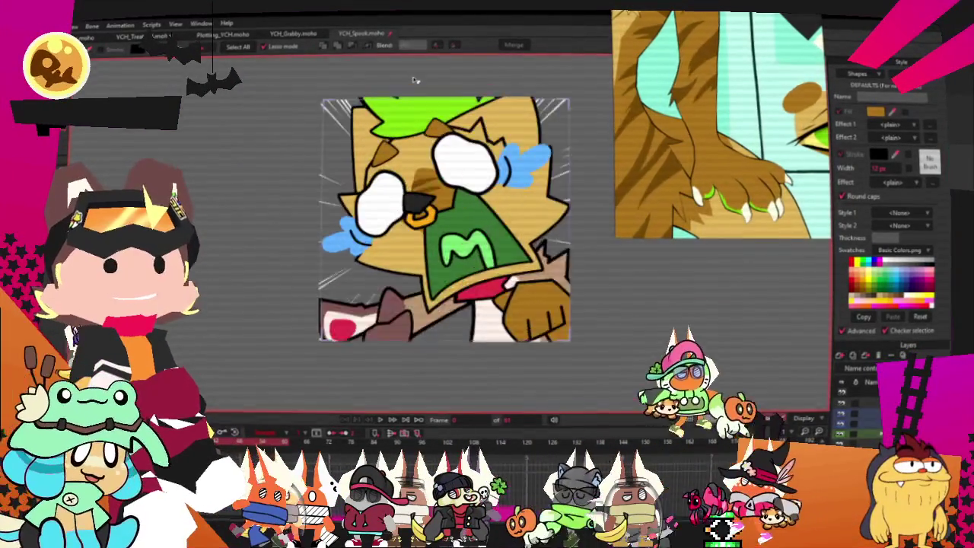
scroll(416, 80, "up", 1)
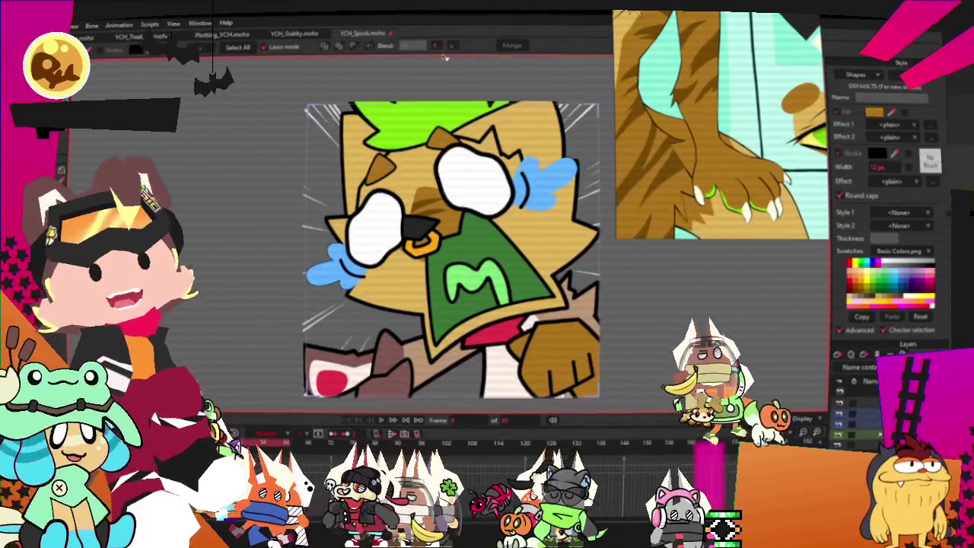
scroll(445, 57, "down", 1)
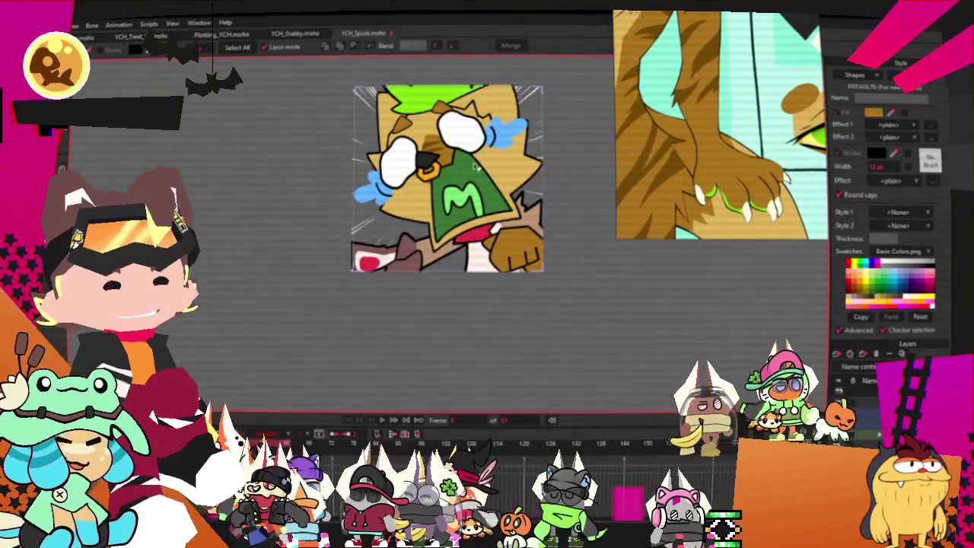
scroll(475, 166, "up", 1)
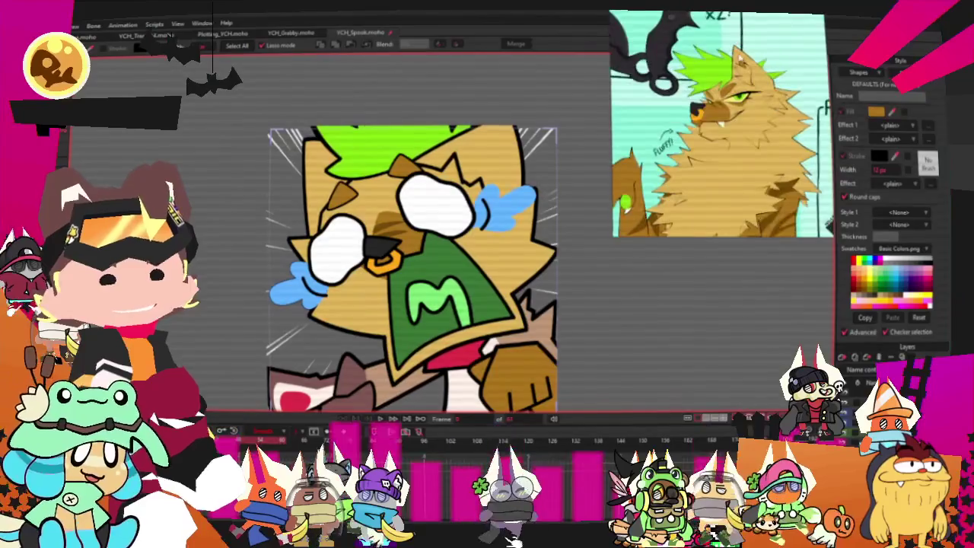
scroll(335, 218, "up", 2)
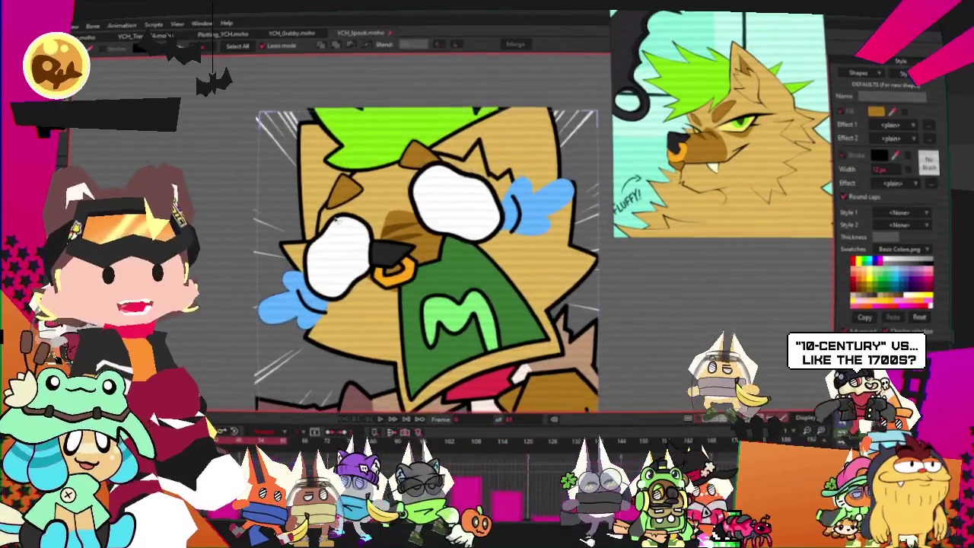
scroll(343, 215, "up", 1)
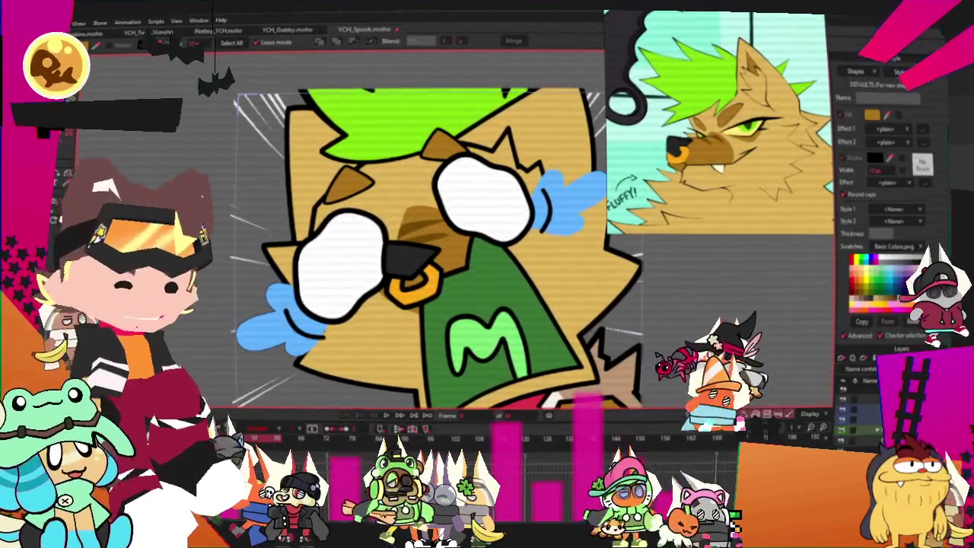
scroll(456, 274, "down", 3)
scroll(456, 274, "down", 3)
scroll(442, 281, "up", 5)
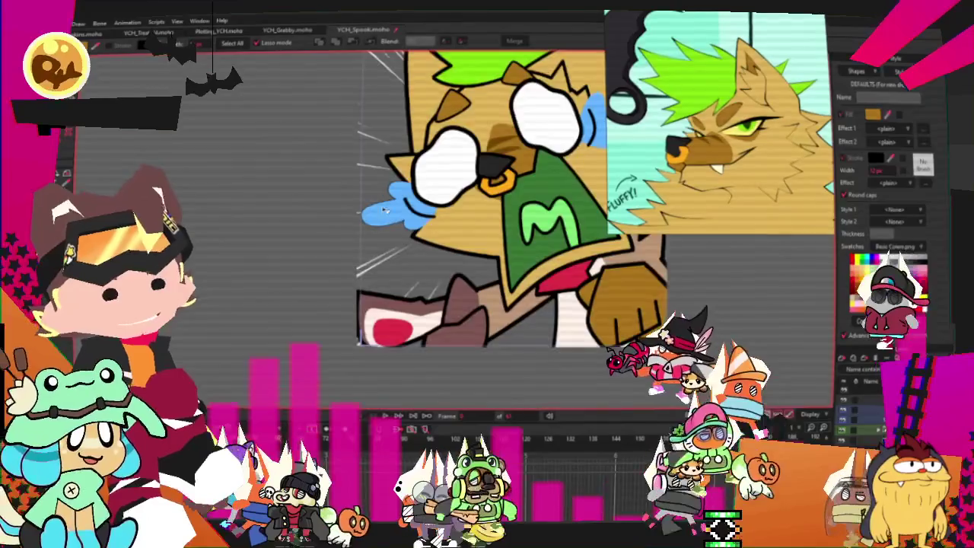
scroll(432, 287, "up", 2)
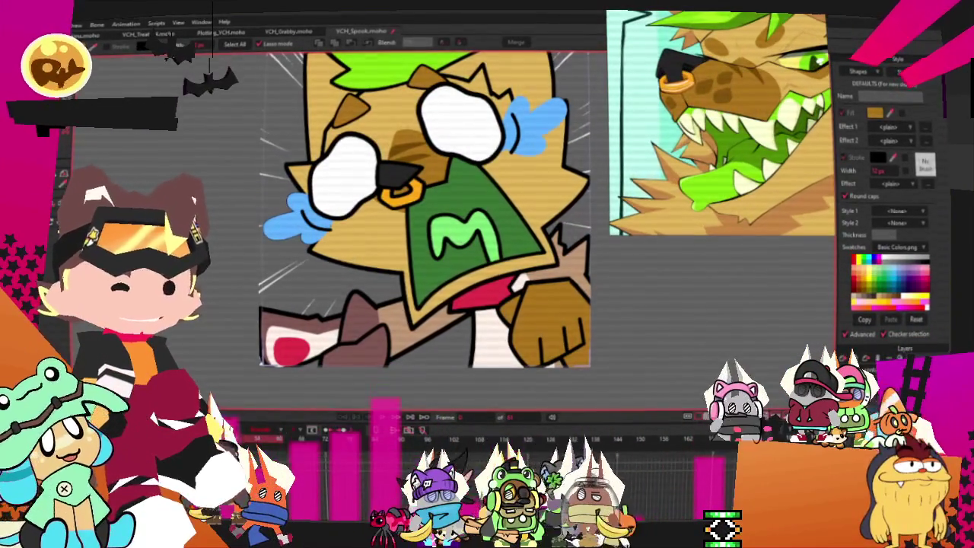
- Select the lime-green M and the green muzzle mask shape
left_click(457, 223)
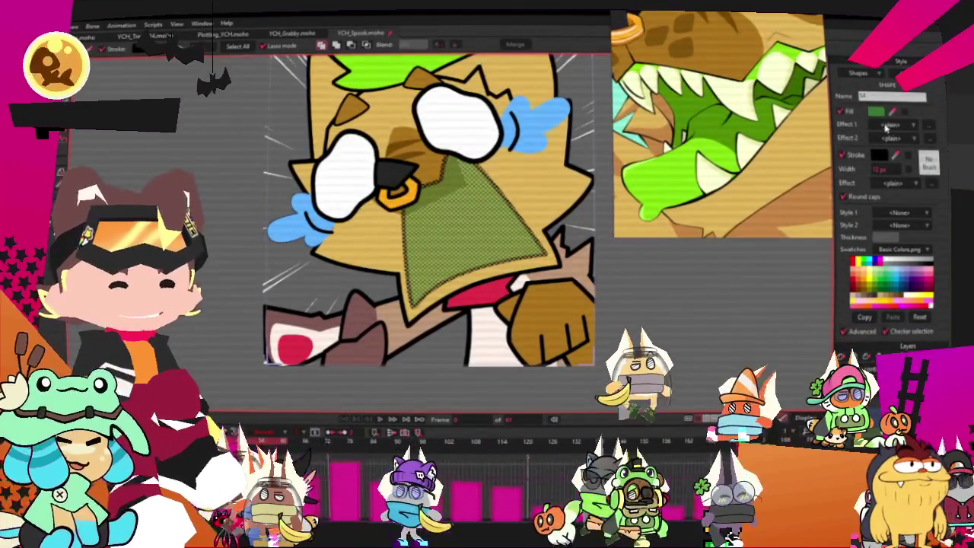
left_click(495, 226)
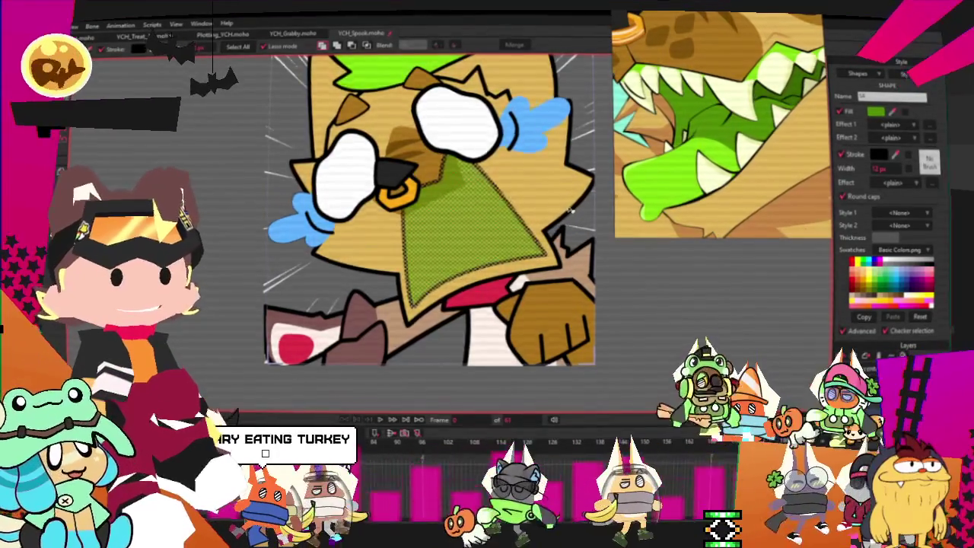
scroll(576, 152, "down", 2)
scroll(576, 153, "down", 1)
scroll(576, 152, "down", 1)
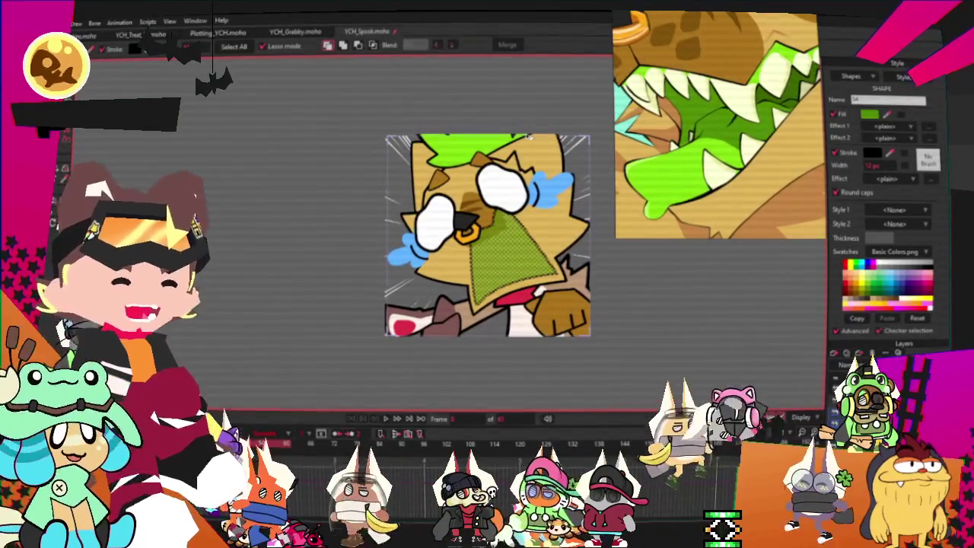
scroll(531, 251, "up", 2)
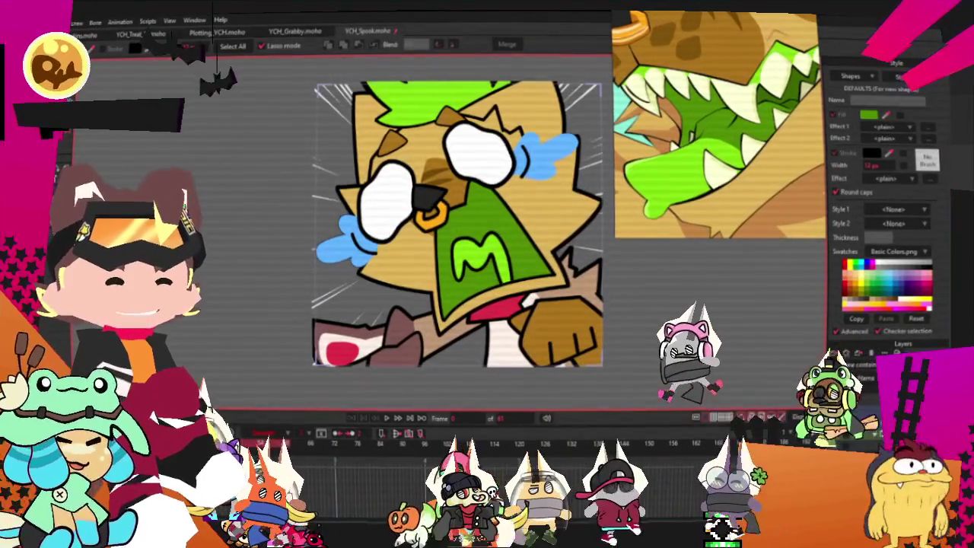
- Draw a drip tail running down from the M's stroke
left_click_drag(456, 244, 503, 301)
scroll(455, 292, "up", 1)
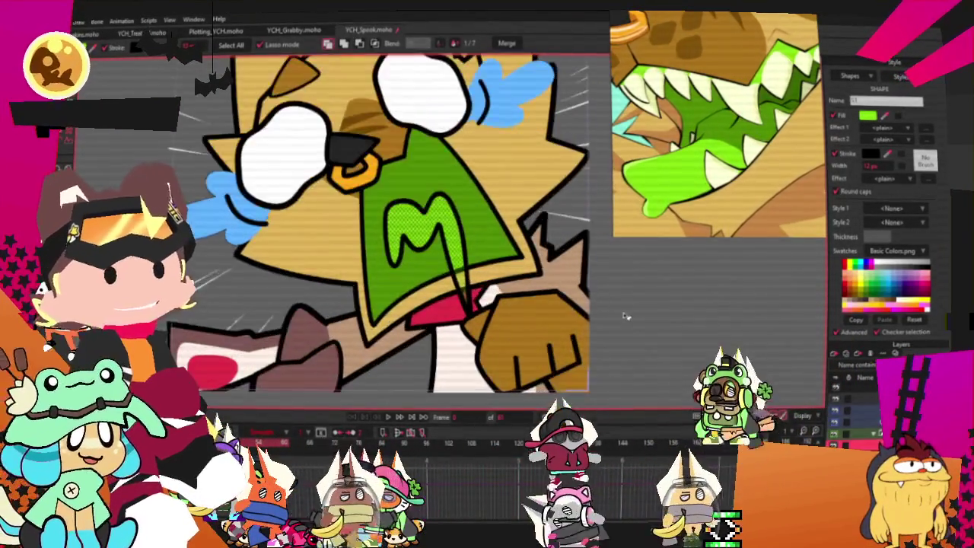
scroll(456, 291, "up", 1)
scroll(455, 292, "up", 1)
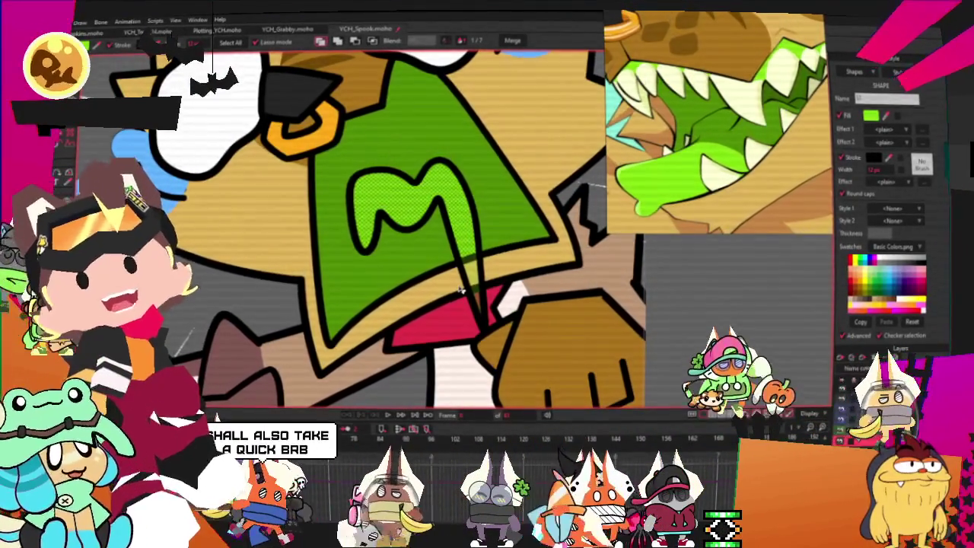
scroll(578, 252, "down", 3)
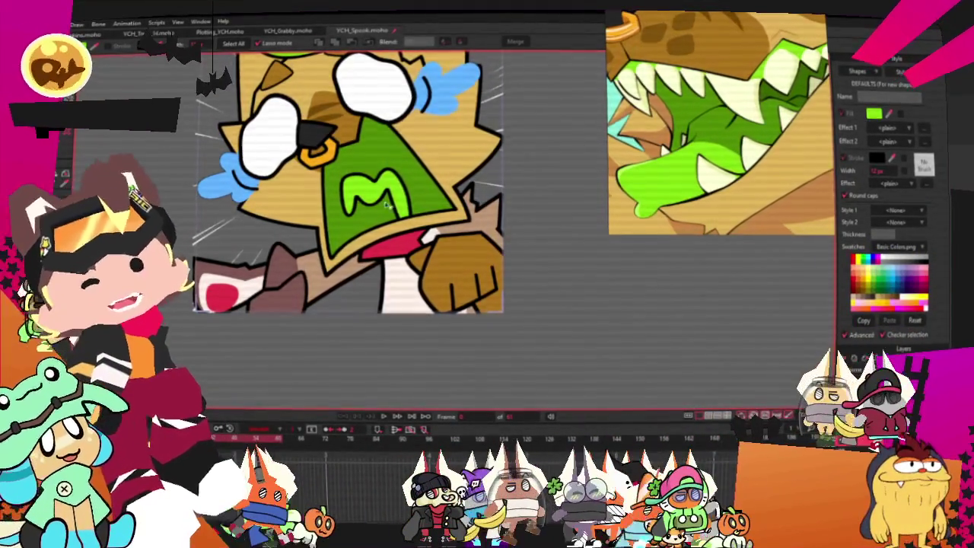
scroll(388, 205, "up", 2)
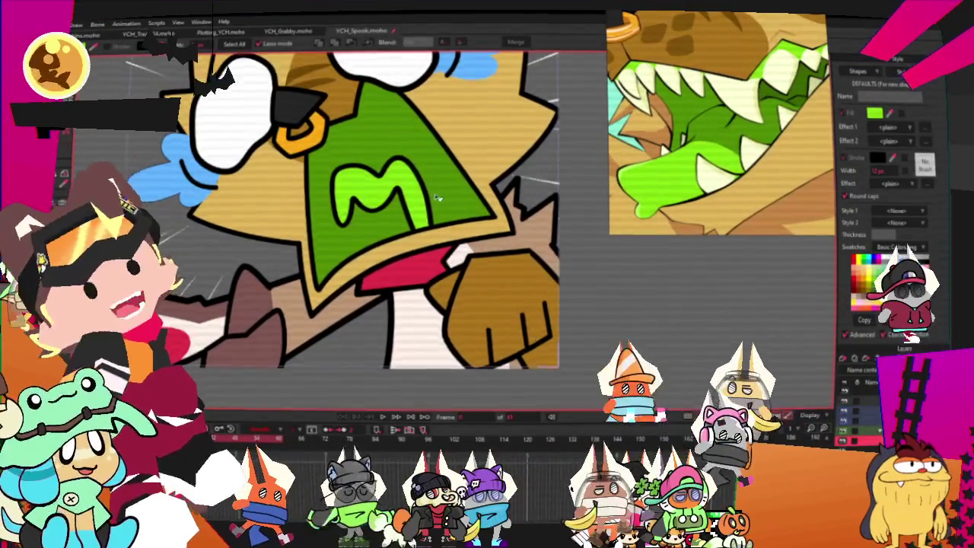
scroll(487, 195, "up", 3)
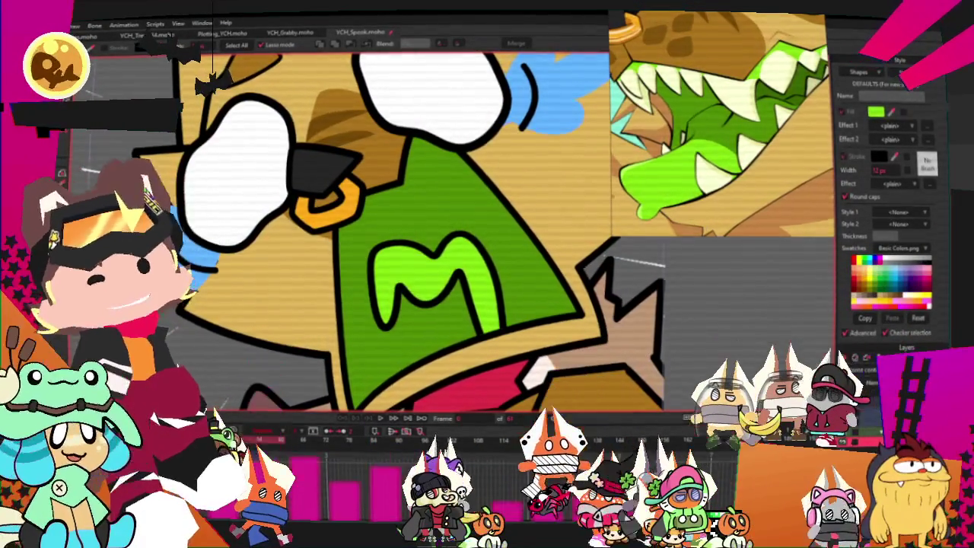
key("t")
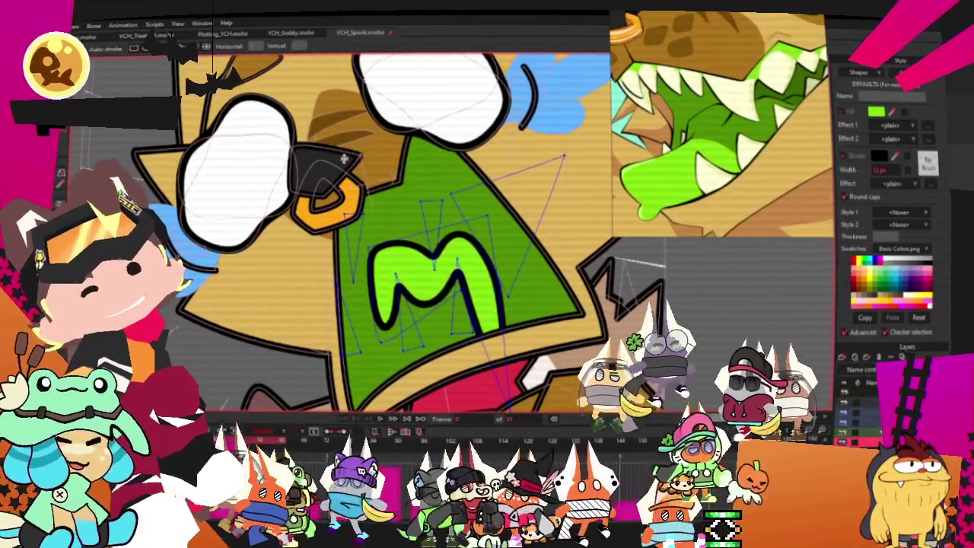
- Select the light triangle above the M and show its points
scroll(414, 168, "up", 2)
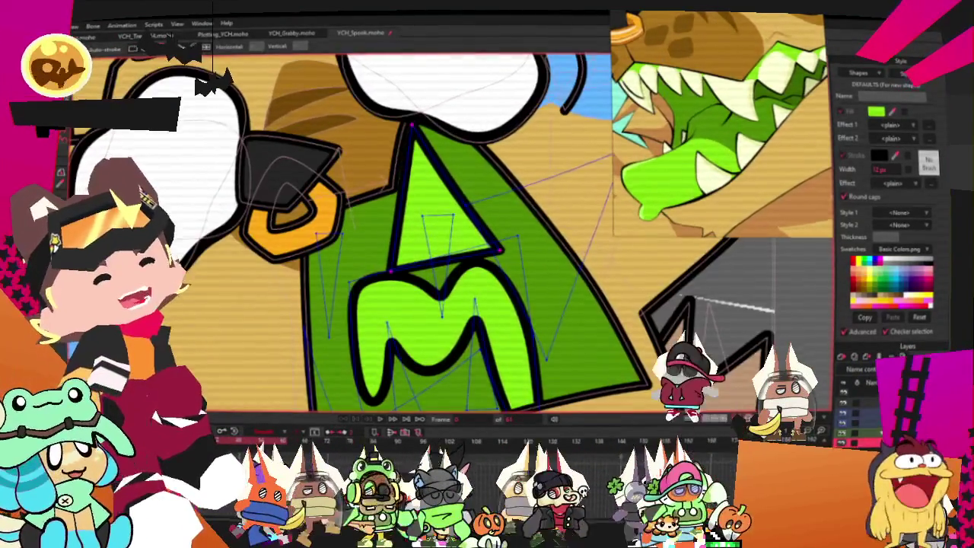
key("q")
left_click(428, 199)
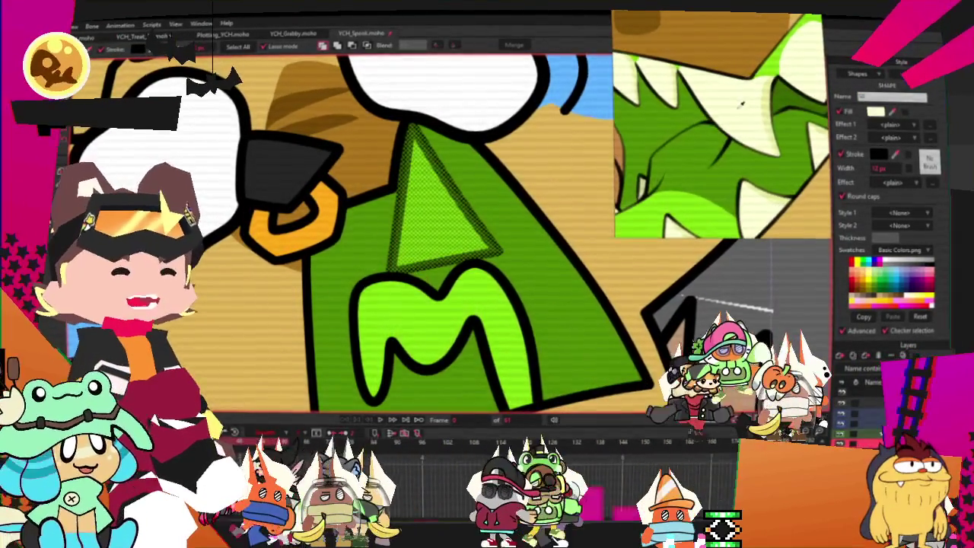
scroll(641, 261, "down", 1)
scroll(640, 262, "down", 1)
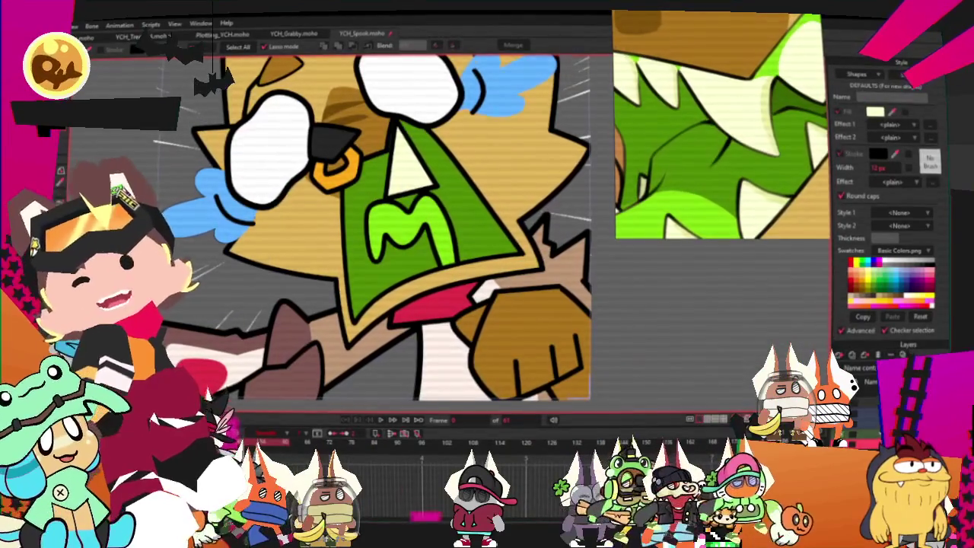
scroll(375, 110, "down", 1)
key("t")
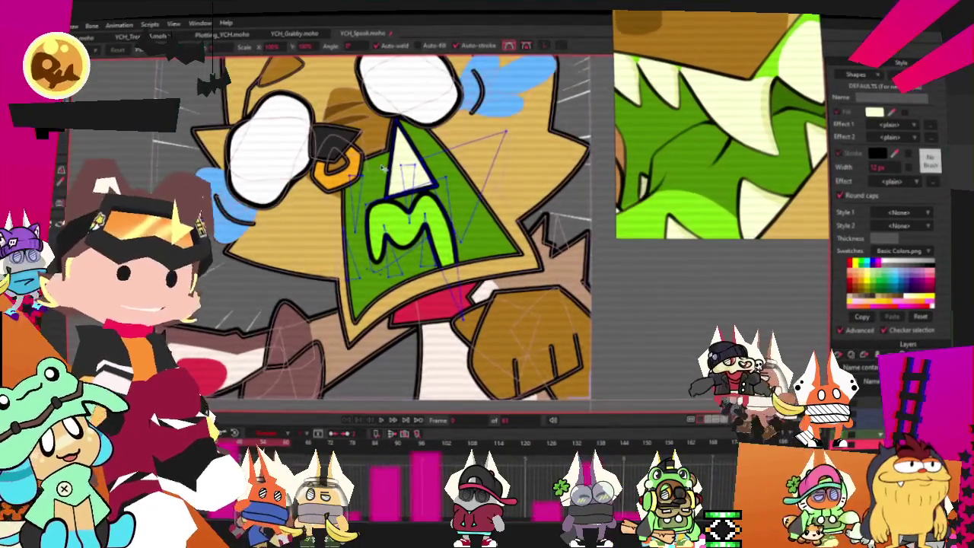
scroll(376, 110, "up", 2)
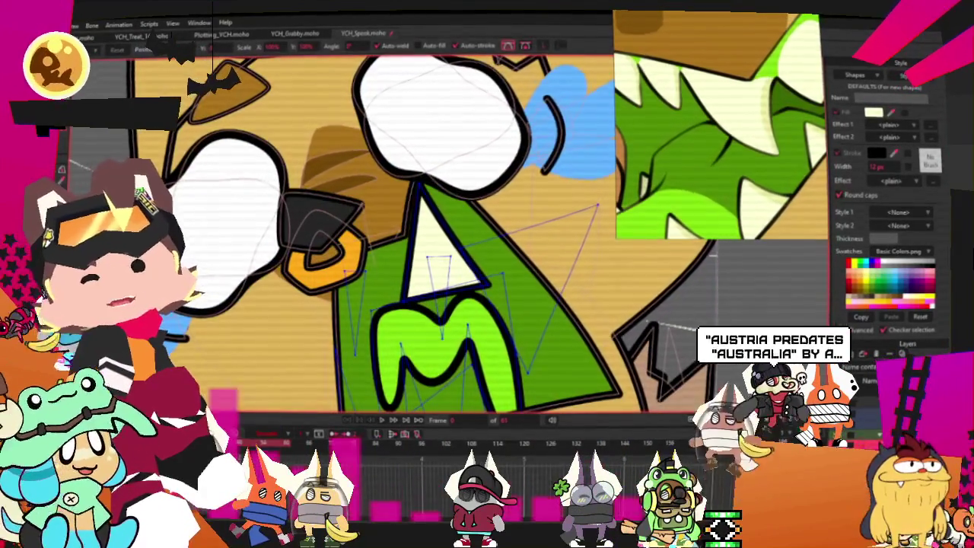
scroll(421, 304, "up", 2)
scroll(422, 304, "up", 1)
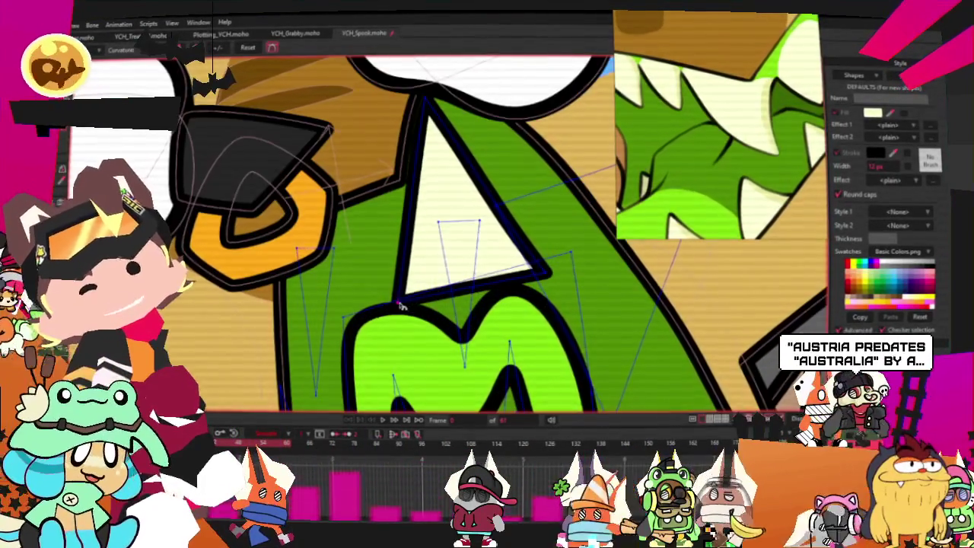
- Reshape the fang by raising its lower corner and moving its top point up-right
key("t")
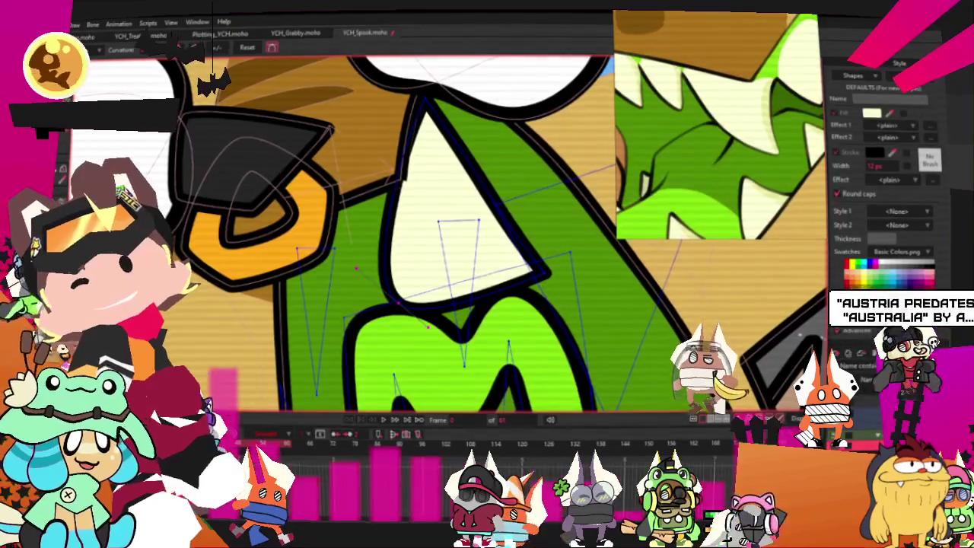
left_click_drag(403, 302, 384, 197)
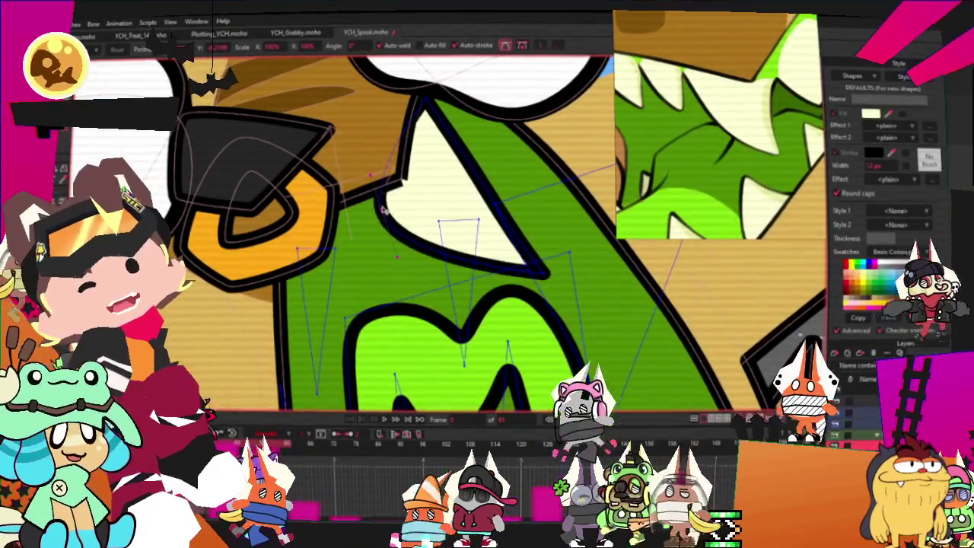
scroll(371, 129, "down", 1)
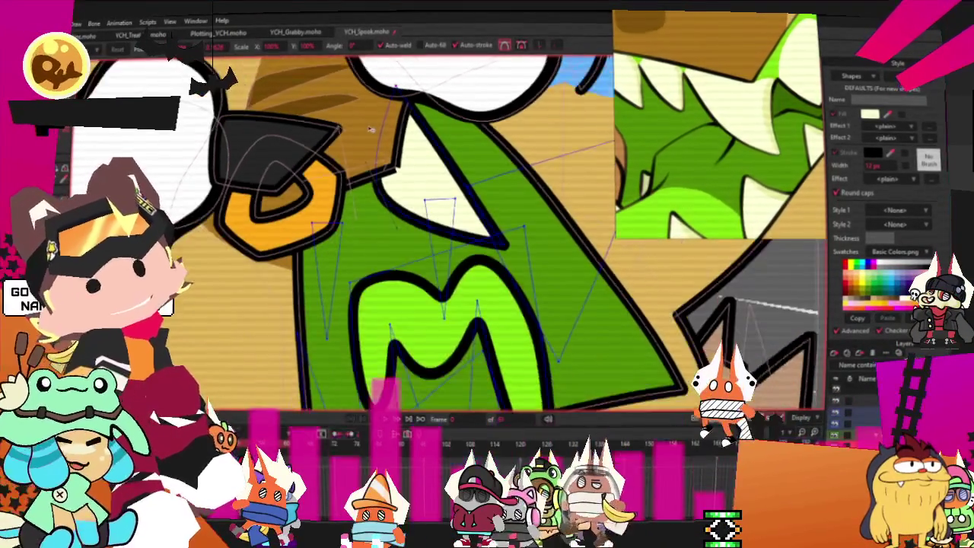
scroll(371, 128, "up", 1)
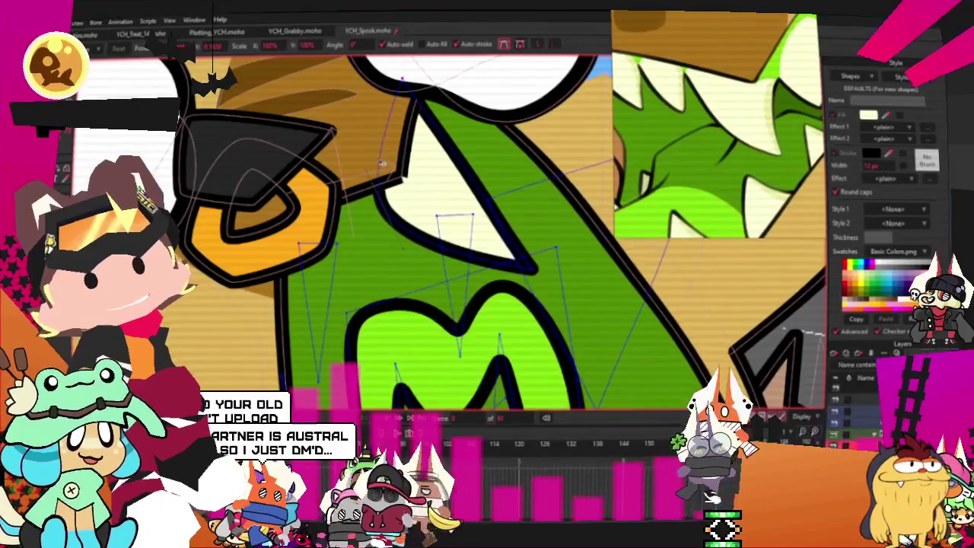
scroll(367, 156, "down", 1)
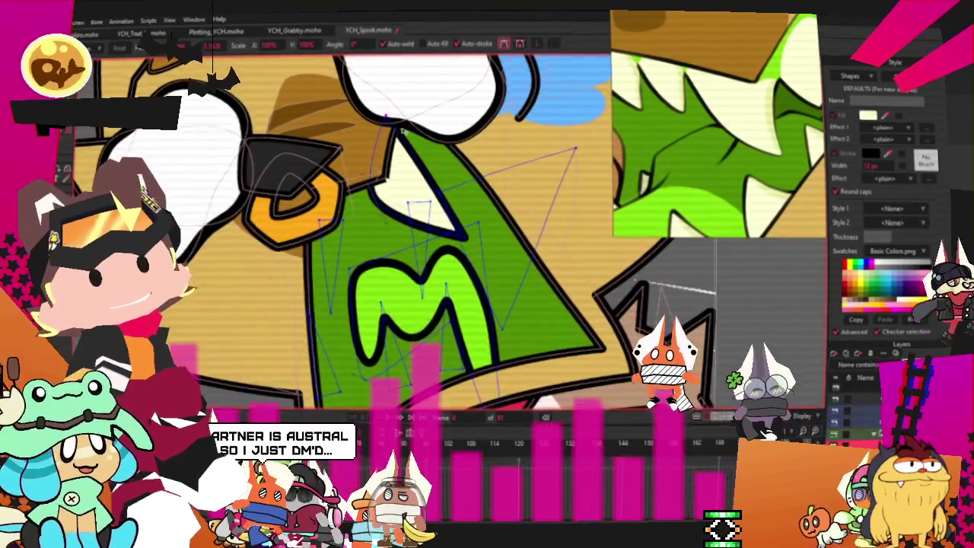
scroll(456, 251, "up", 1)
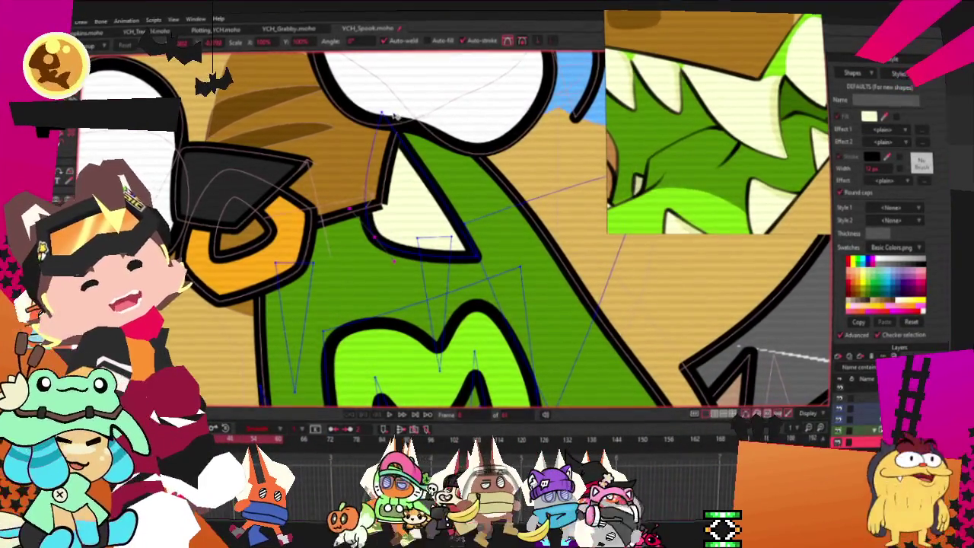
key("c")
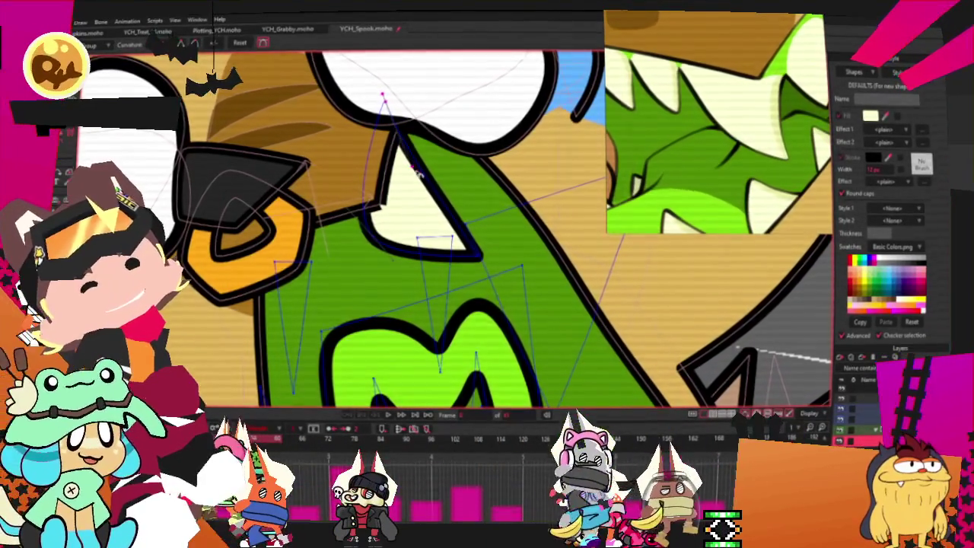
key("t")
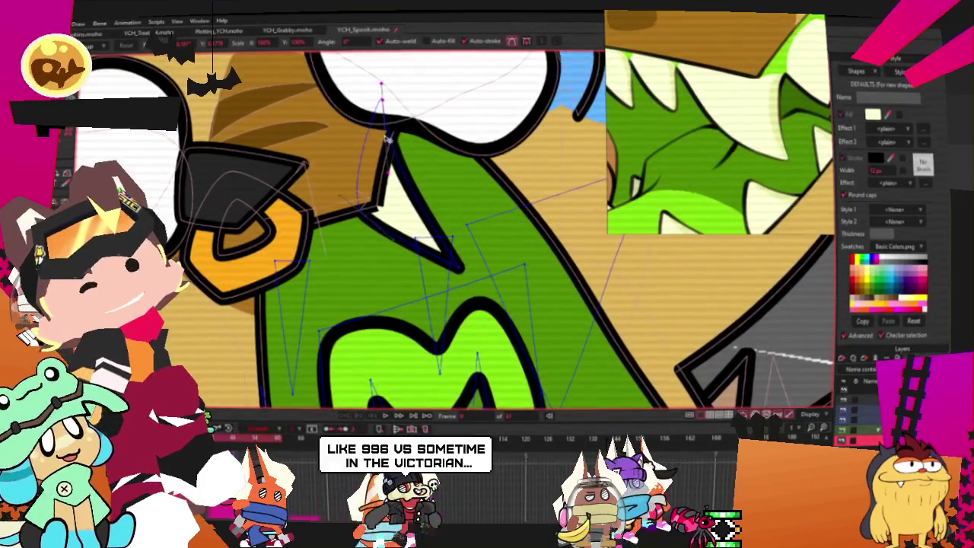
left_click_drag(381, 89, 407, 70)
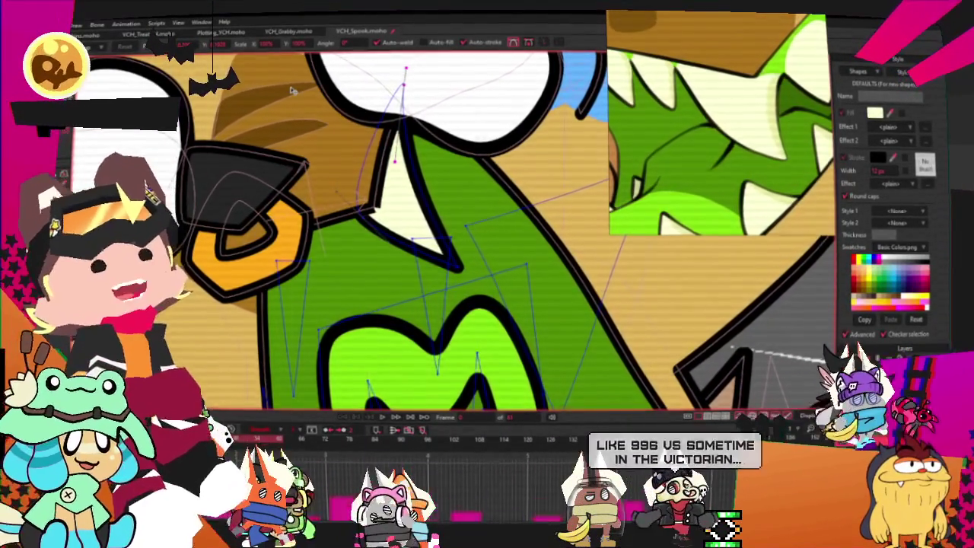
- Select the small white fang beside the mouth and move it into place
left_click(404, 213)
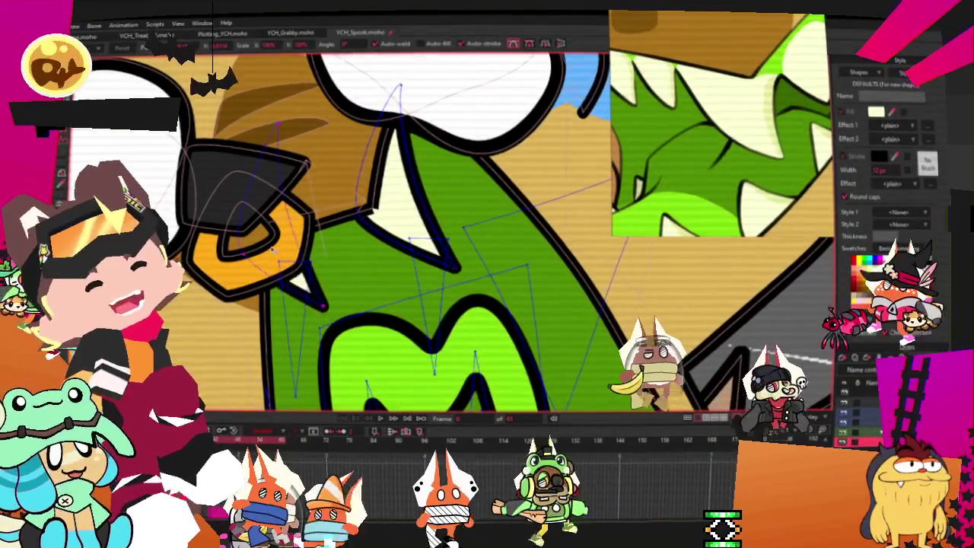
left_click(260, 264)
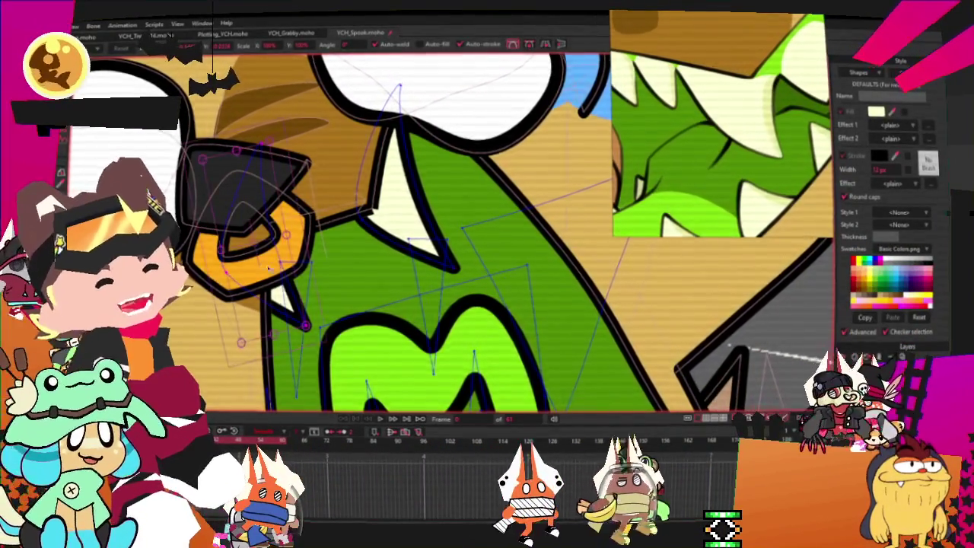
scroll(260, 264, "up", 1)
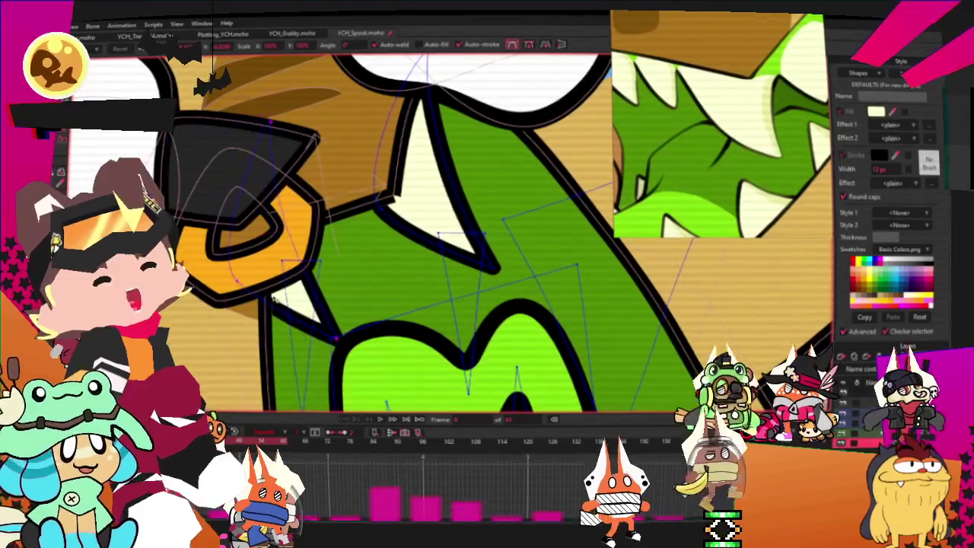
scroll(345, 223, "down", 2)
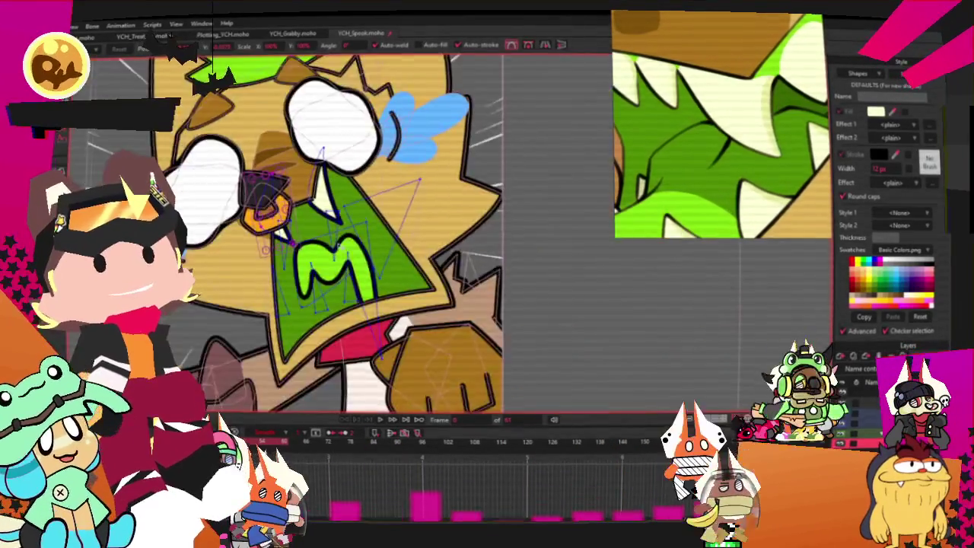
scroll(345, 223, "up", 1)
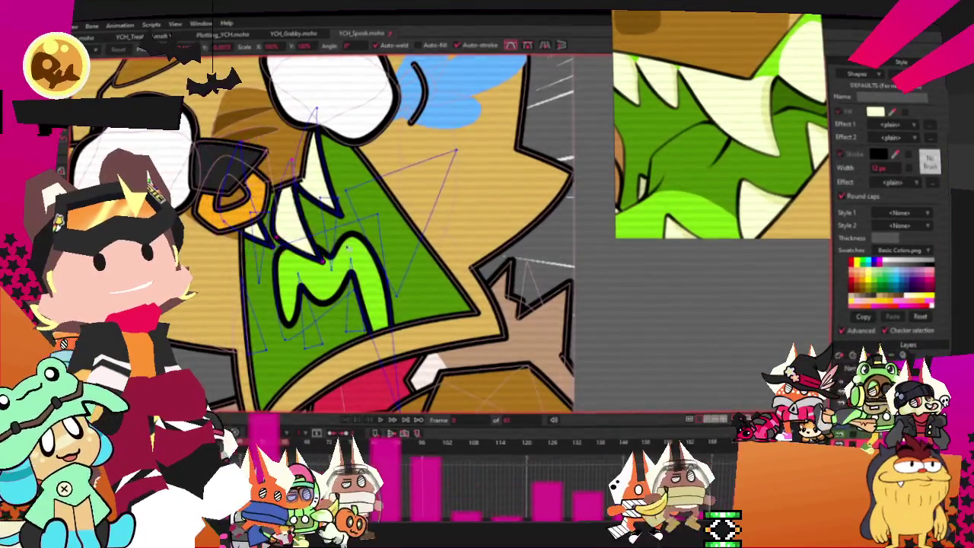
scroll(308, 122, "up", 2)
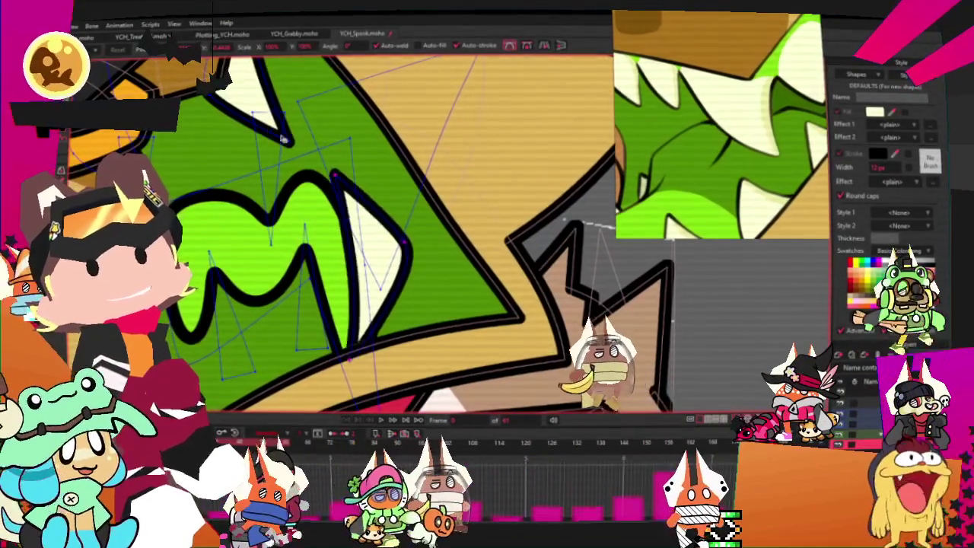
scroll(307, 122, "down", 1)
scroll(308, 231, "up", 1)
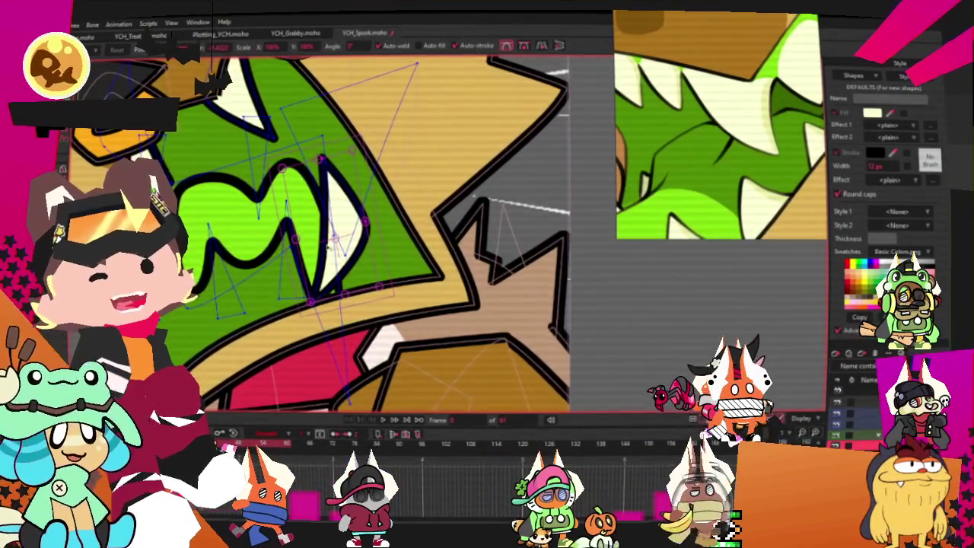
scroll(331, 237, "up", 2)
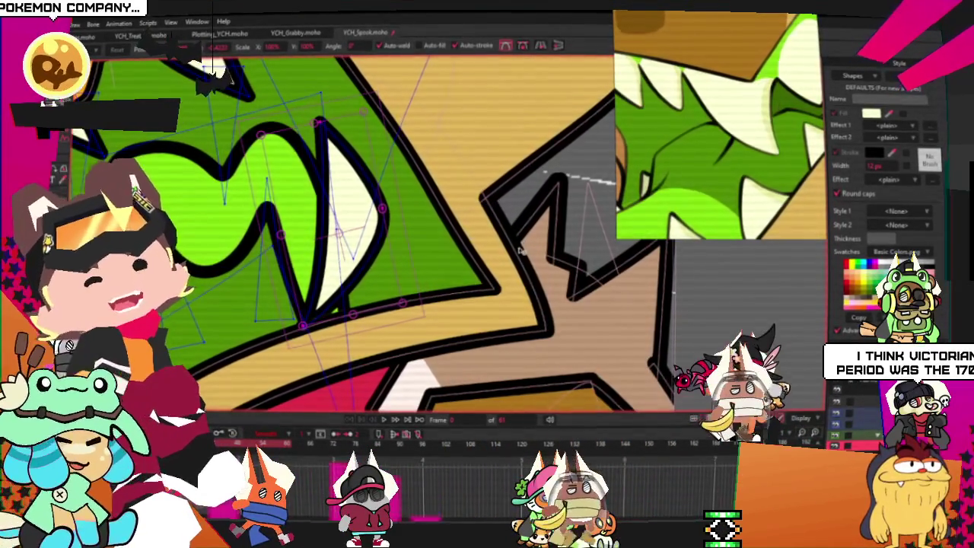
left_click_drag(357, 200, 423, 220)
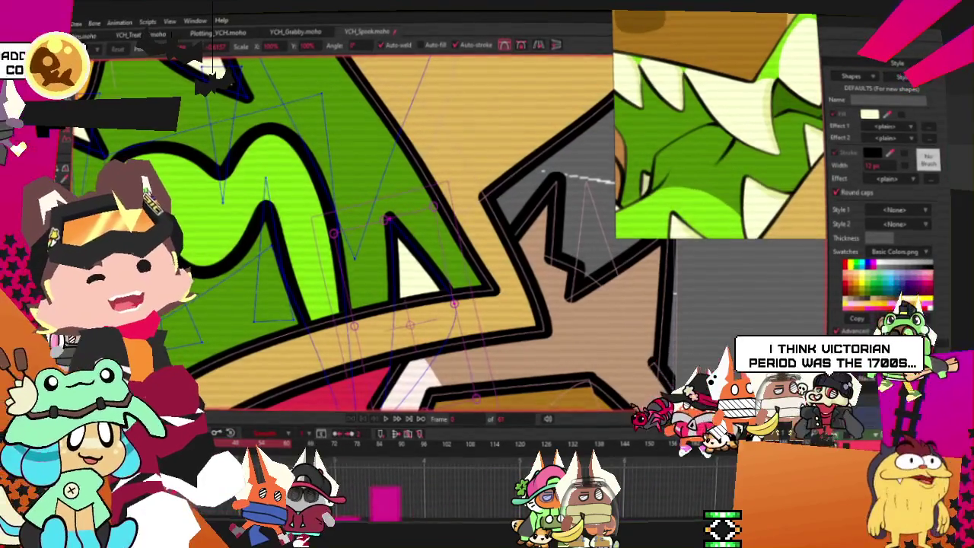
- Add new points extending the mask's lower outline leftward into zigzag fangs
key("a")
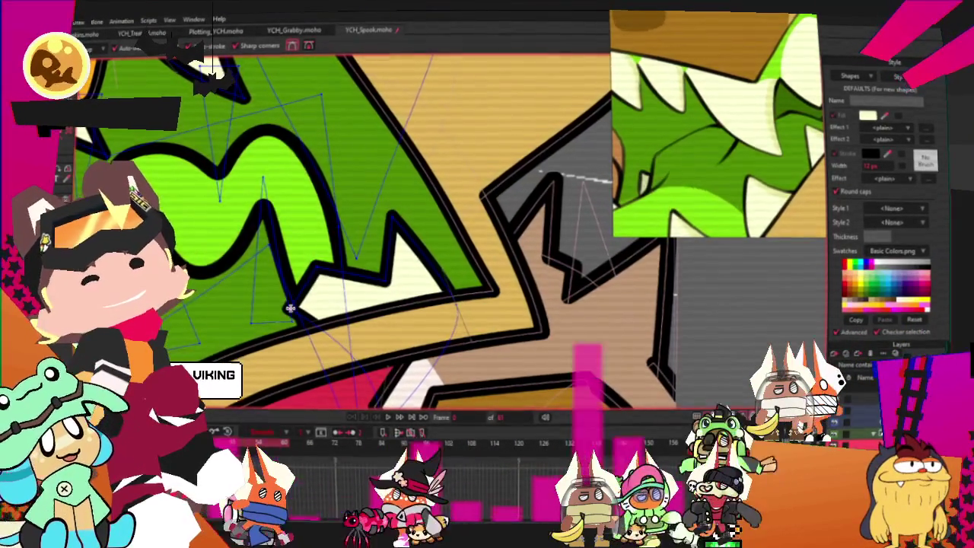
left_click_drag(289, 309, 207, 308)
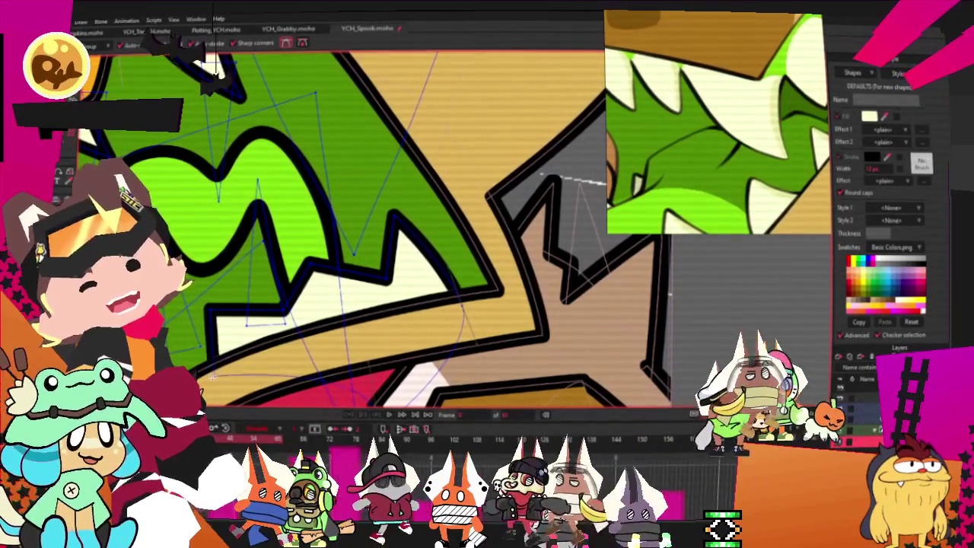
scroll(343, 199, "down", 3)
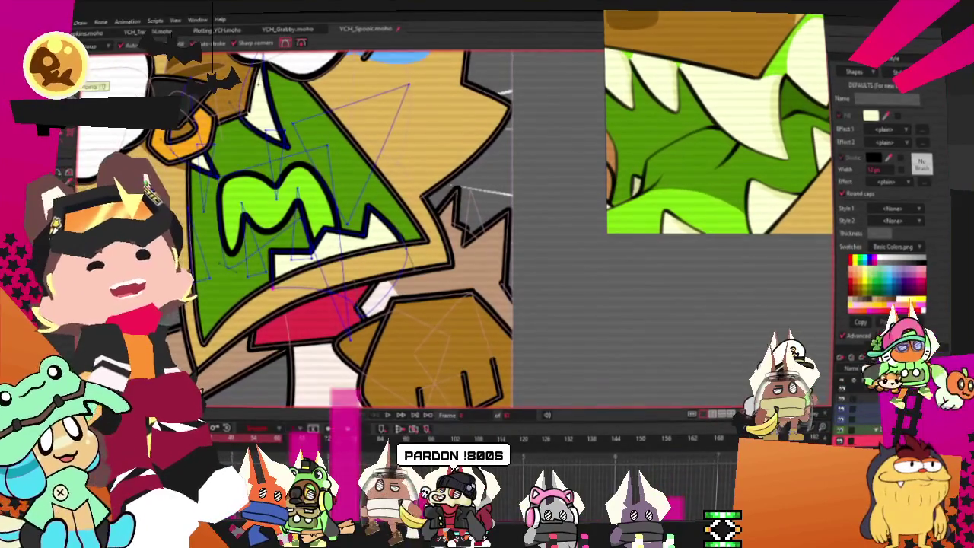
scroll(358, 312, "up", 2)
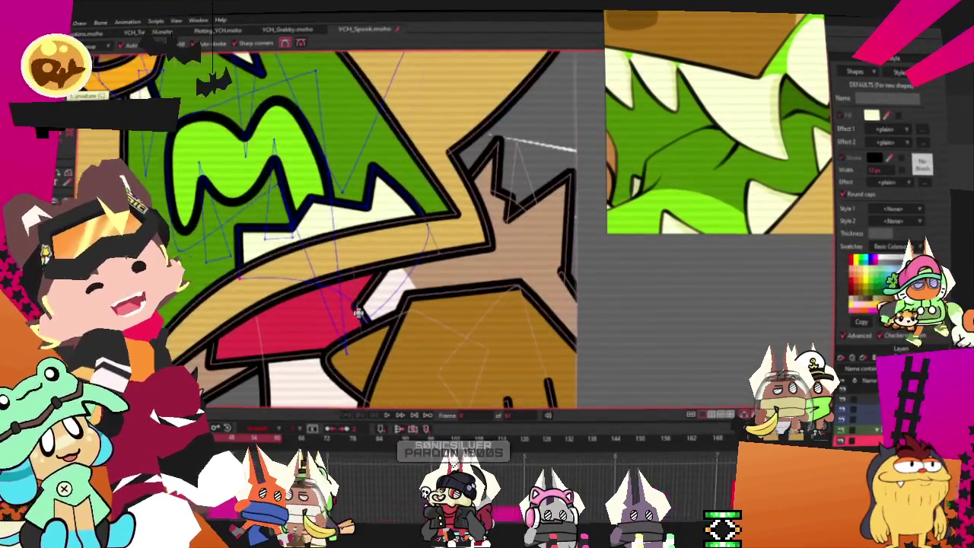
key("t")
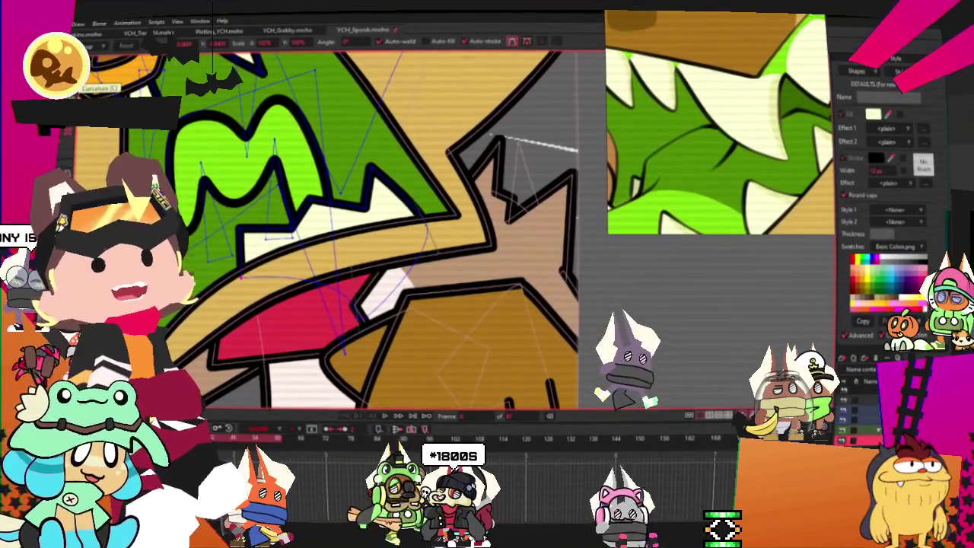
scroll(354, 312, "up", 2)
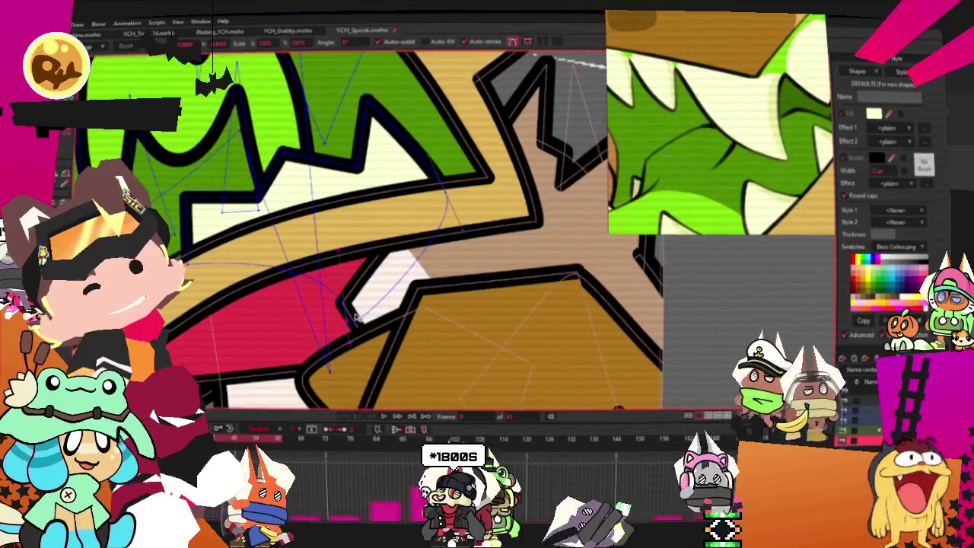
key("a")
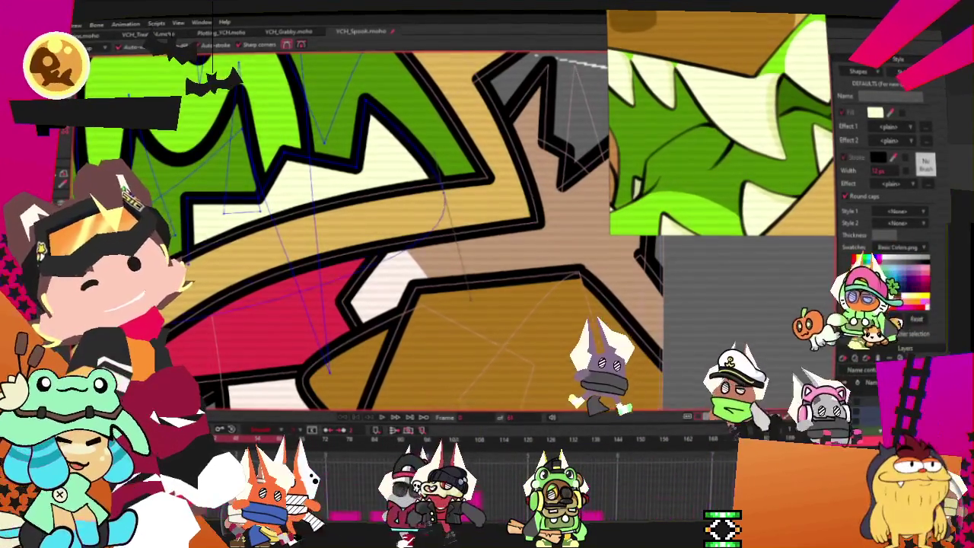
scroll(227, 247, "down", 2)
scroll(224, 256, "up", 2)
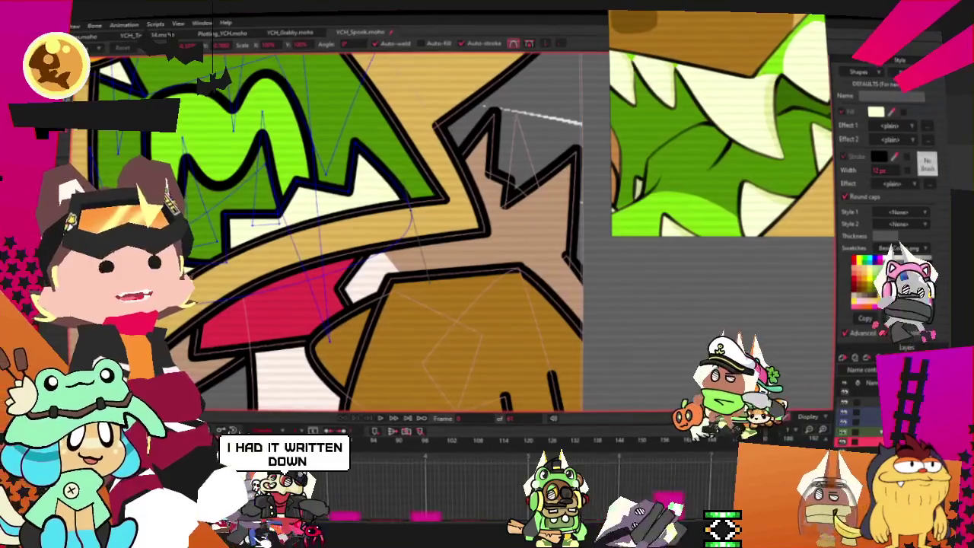
key("t")
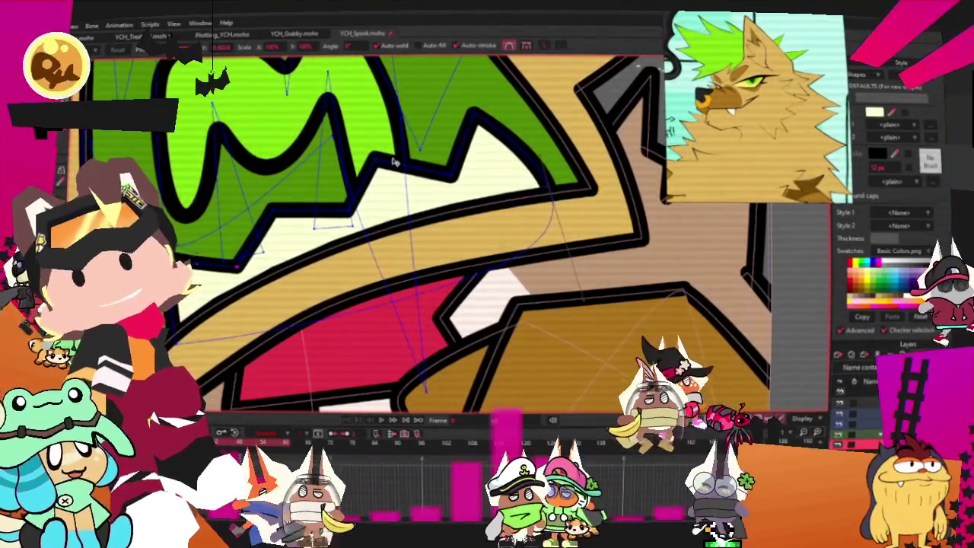
- Zoom in and out around the mask's M-shaped mouth and fangs
scroll(395, 162, "down", 5)
scroll(395, 162, "down", 5)
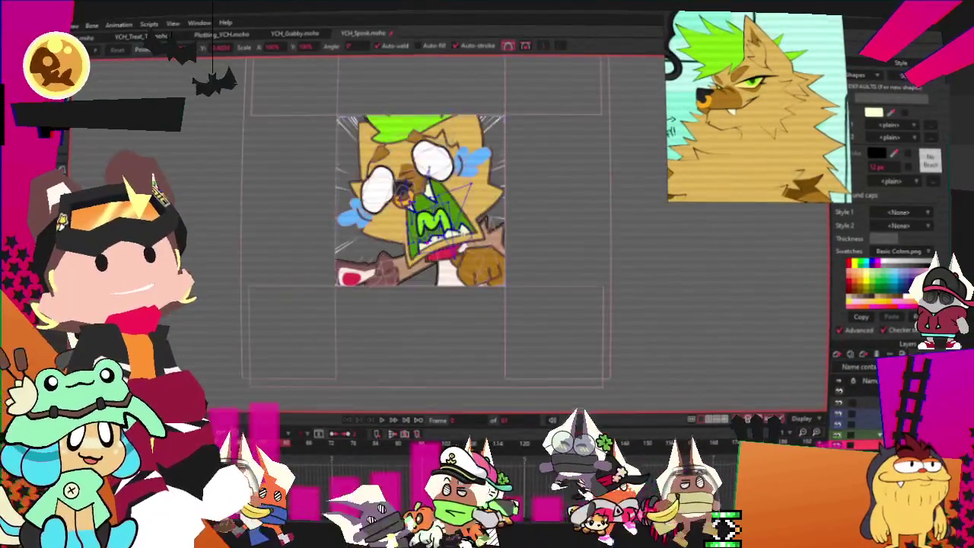
scroll(456, 196, "up", 5)
scroll(457, 196, "up", 1)
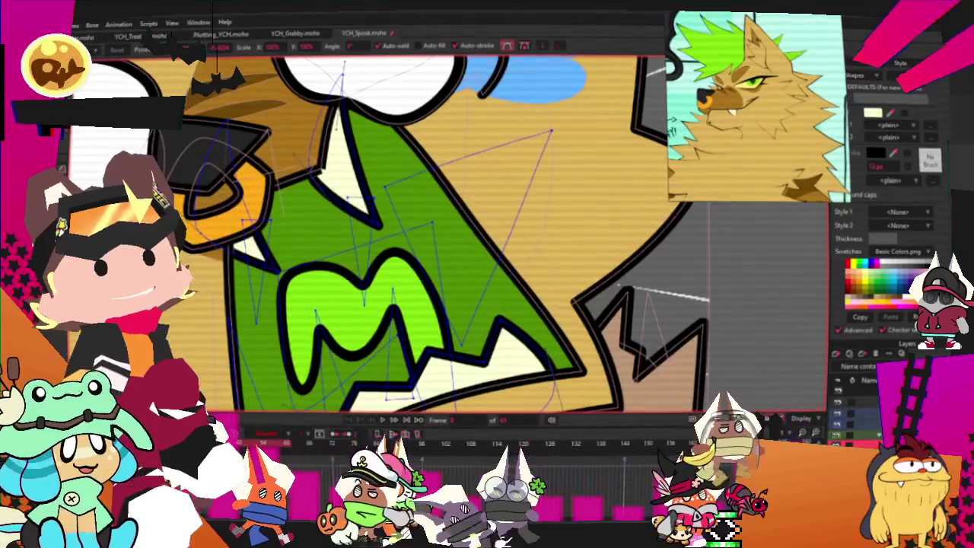
scroll(327, 187, "down", 1)
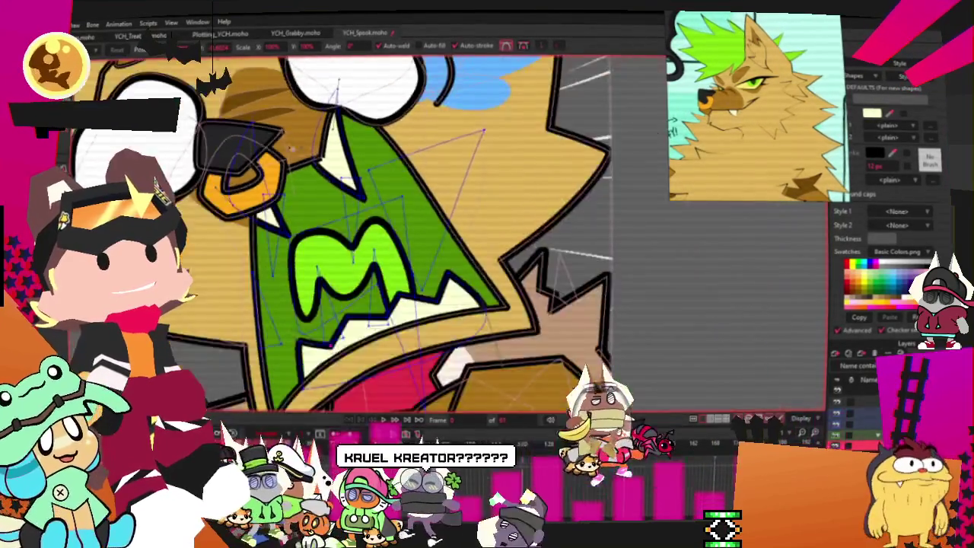
scroll(289, 149, "up", 2)
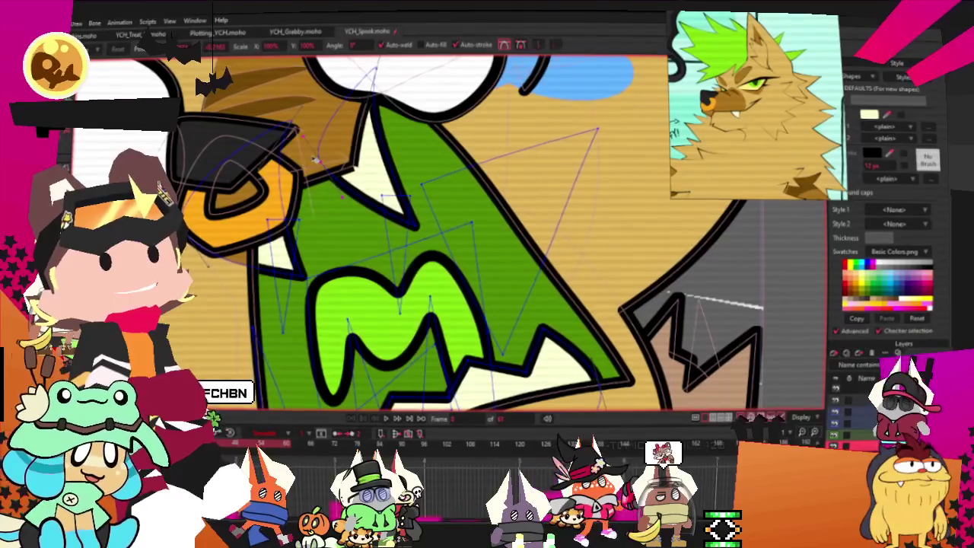
scroll(327, 147, "down", 2)
scroll(332, 143, "down", 1)
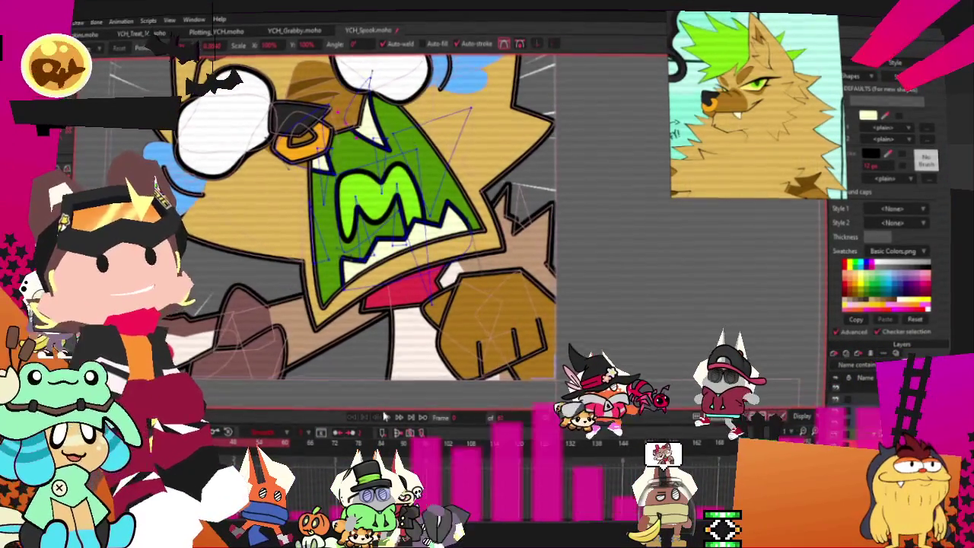
scroll(409, 283, "down", 2)
scroll(408, 283, "down", 1)
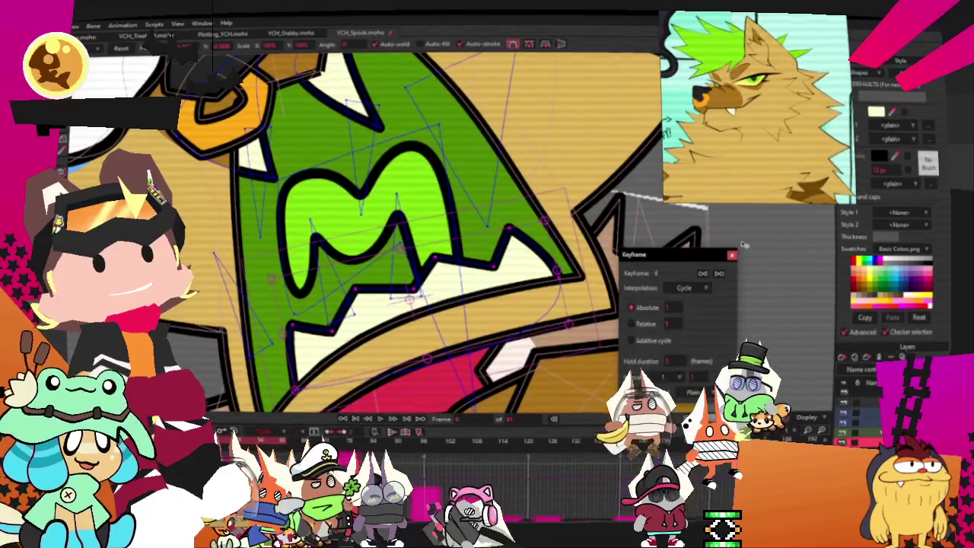
- Close the Keyframe dialog and play back the mask animation
left_click(732, 256)
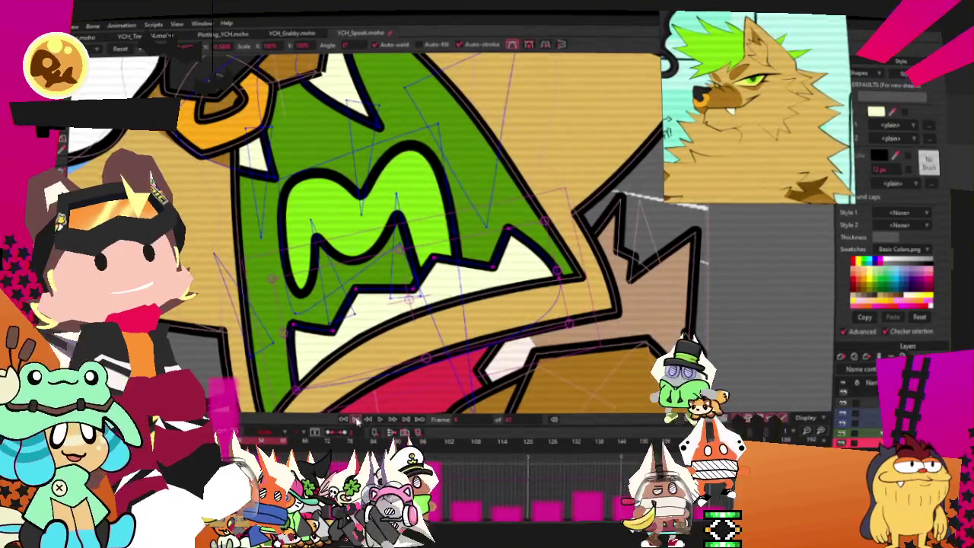
left_click(356, 421)
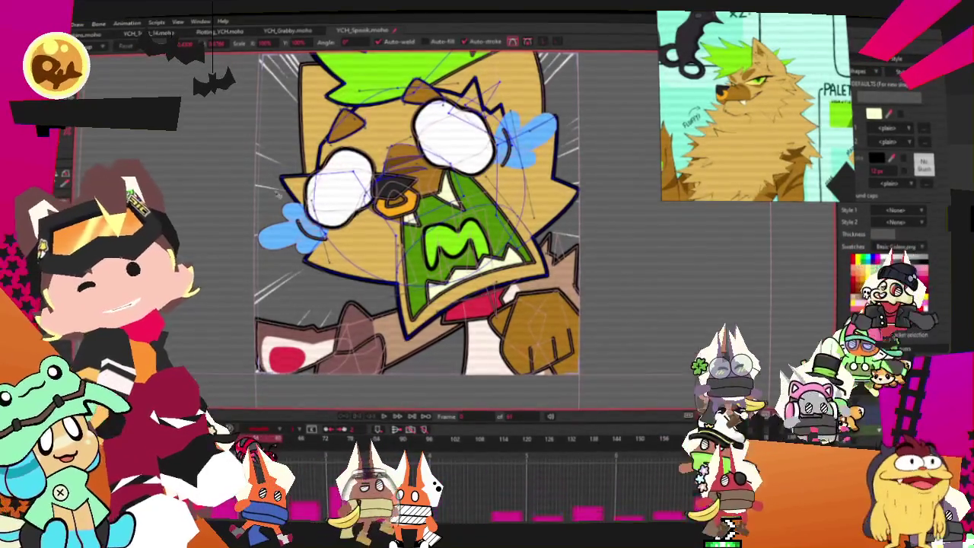
- Fit the whole wolf in view, zoom on the face, and select a point on the head's right outline
scroll(316, 228, "up", 3)
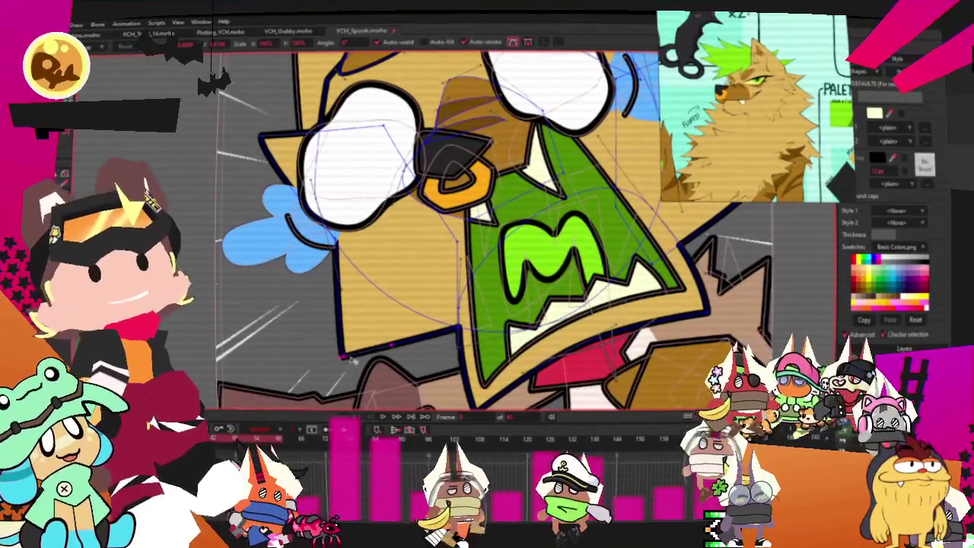
scroll(333, 348, "down", 5)
scroll(466, 231, "up", 4)
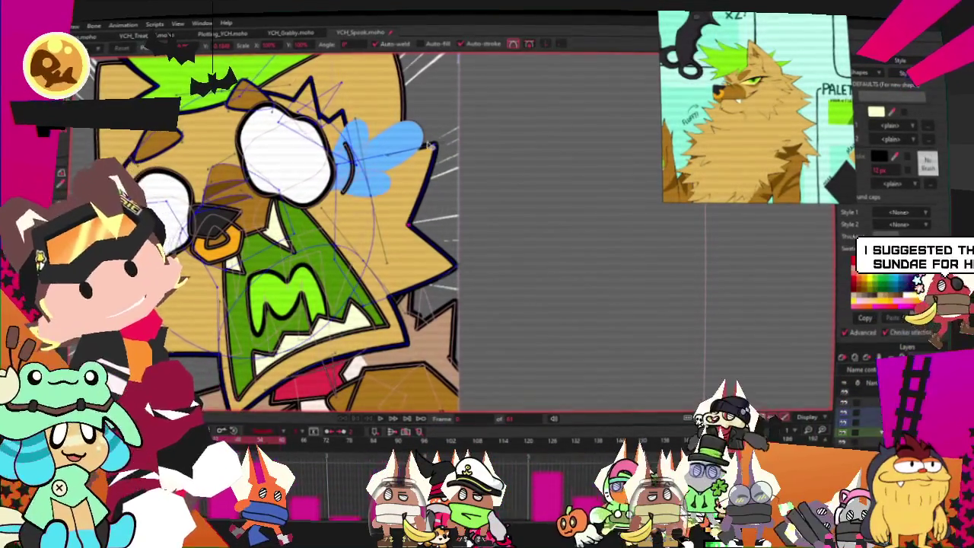
key("ctrl+r")
scroll(347, 211, "up", 1)
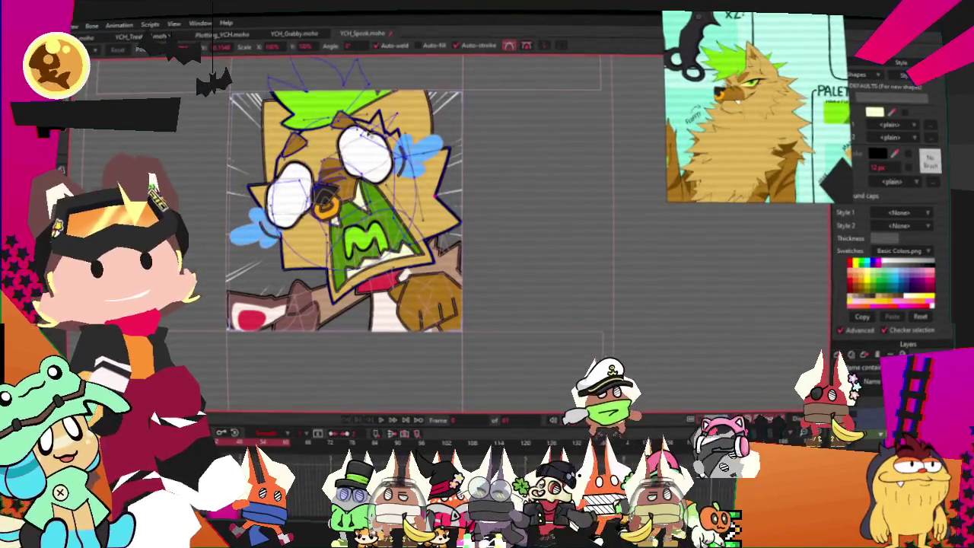
scroll(431, 155, "up", 3)
scroll(431, 155, "up", 1)
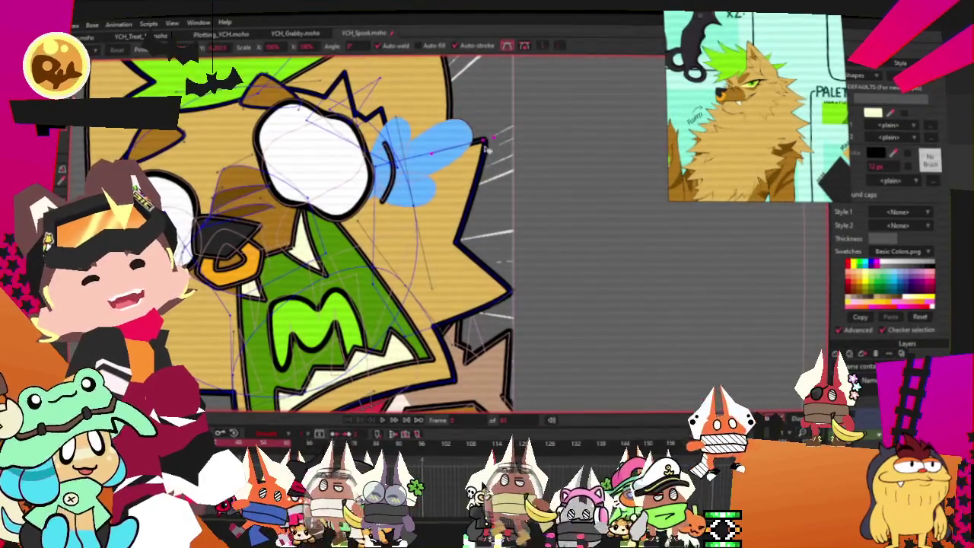
left_click(459, 245)
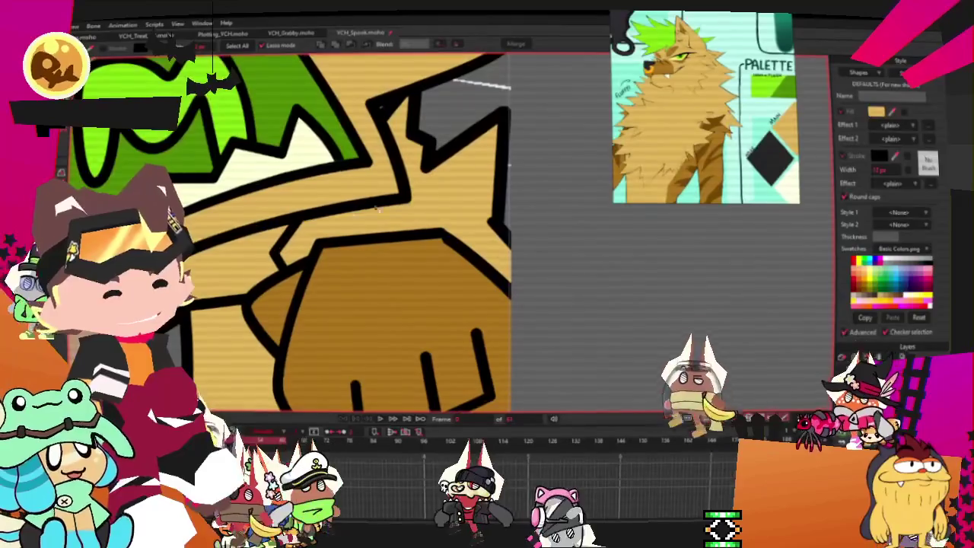
- Adjust the curvature of the arm outline point beside the brown fist
left_click(61, 163)
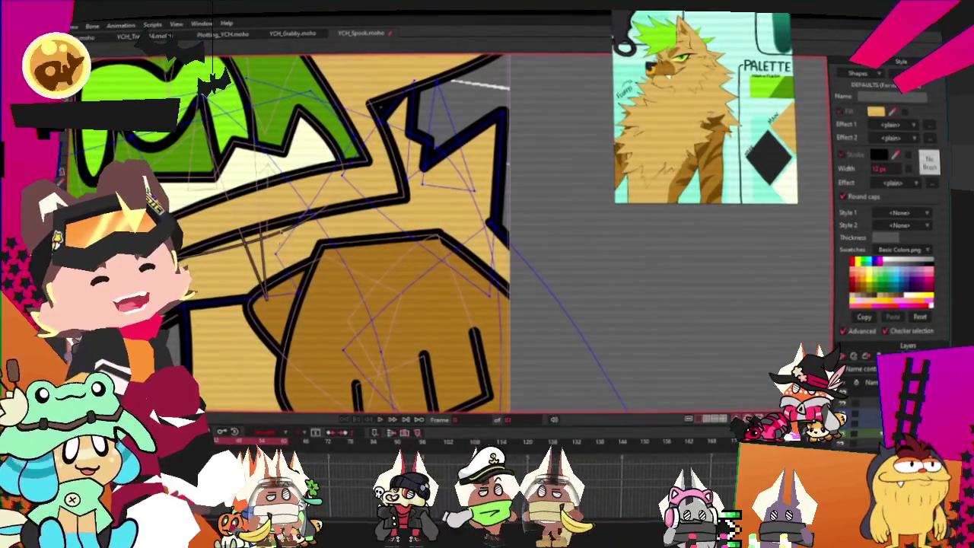
scroll(371, 239, "up", 2)
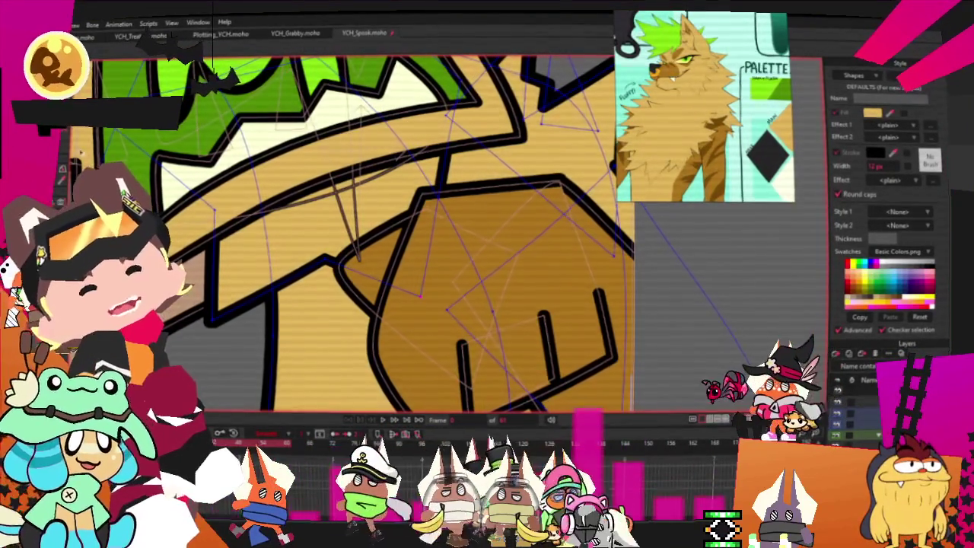
key("t")
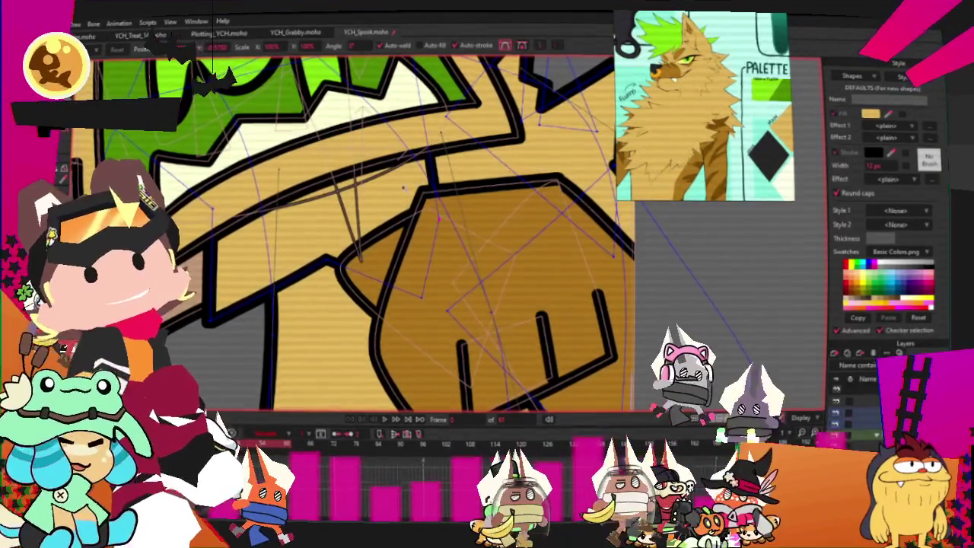
key("g")
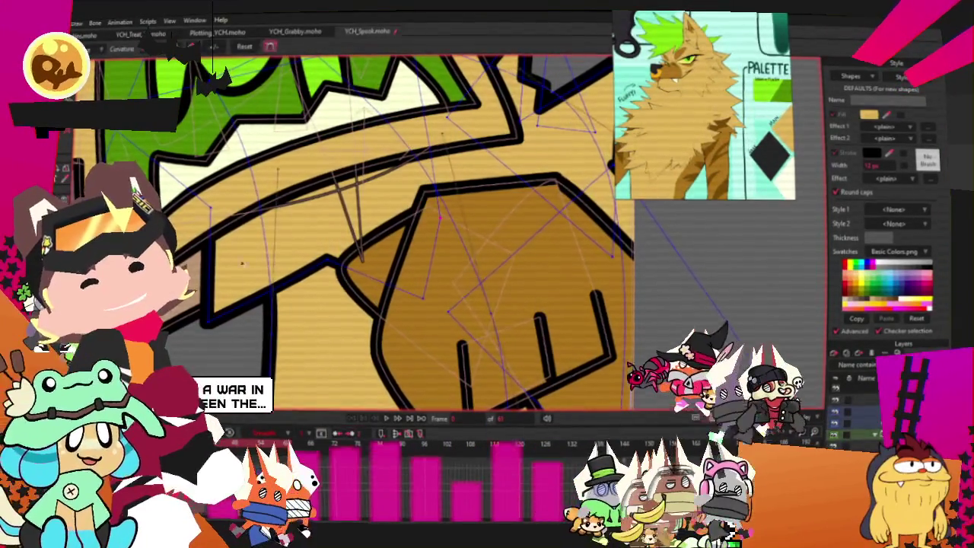
key("c")
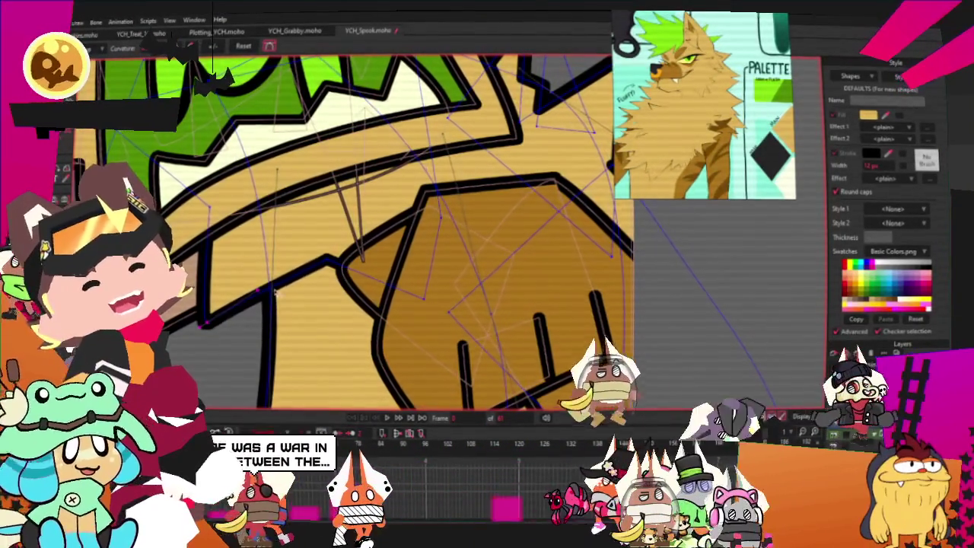
left_click(421, 300)
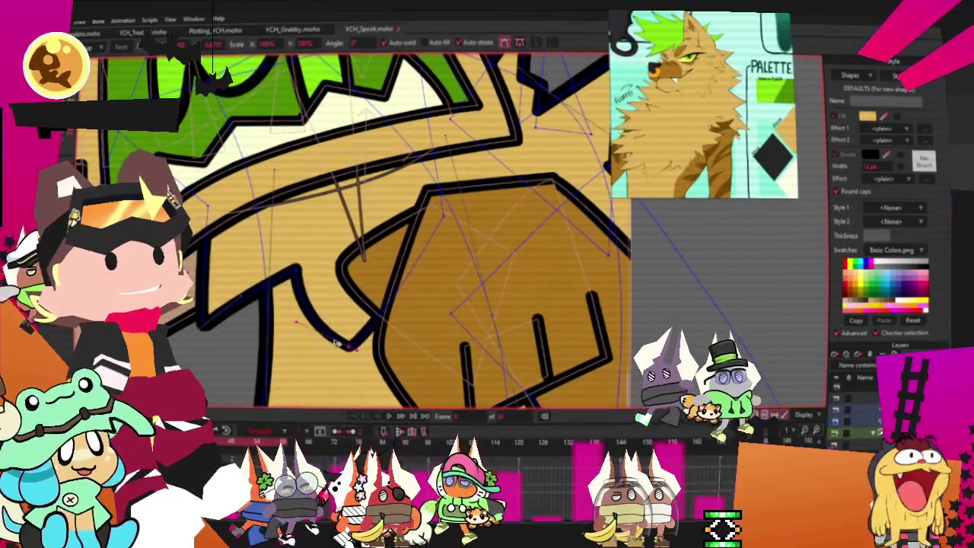
scroll(351, 229, "down", 3)
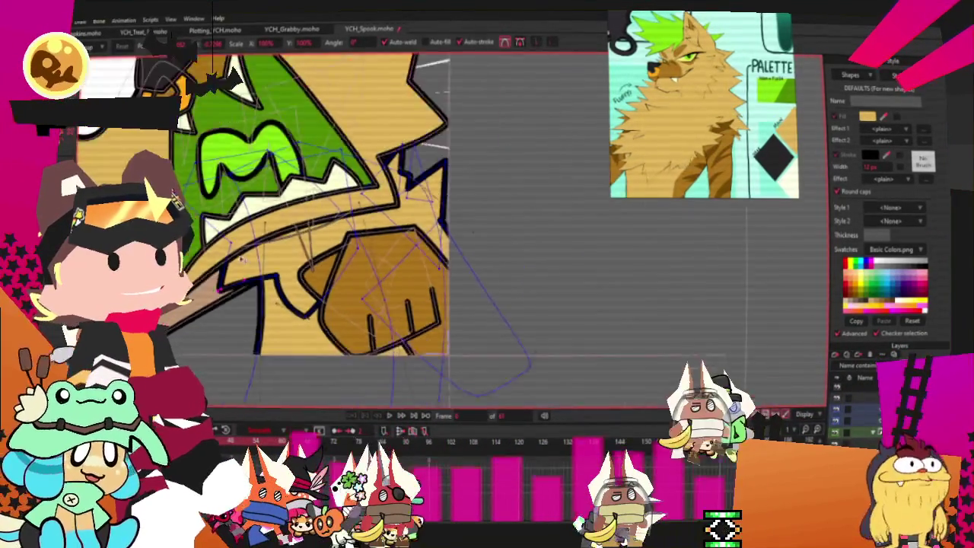
scroll(350, 228, "up", 3)
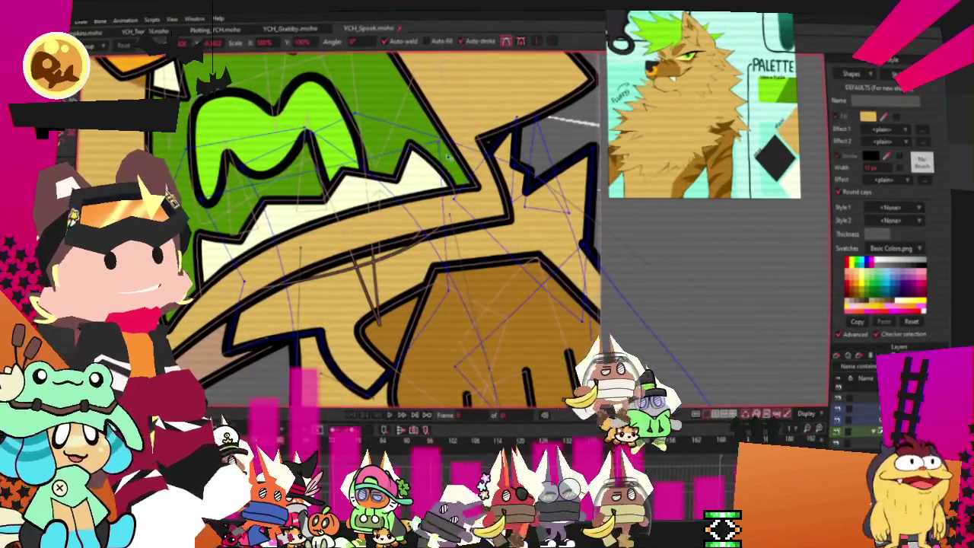
scroll(296, 314, "down", 1)
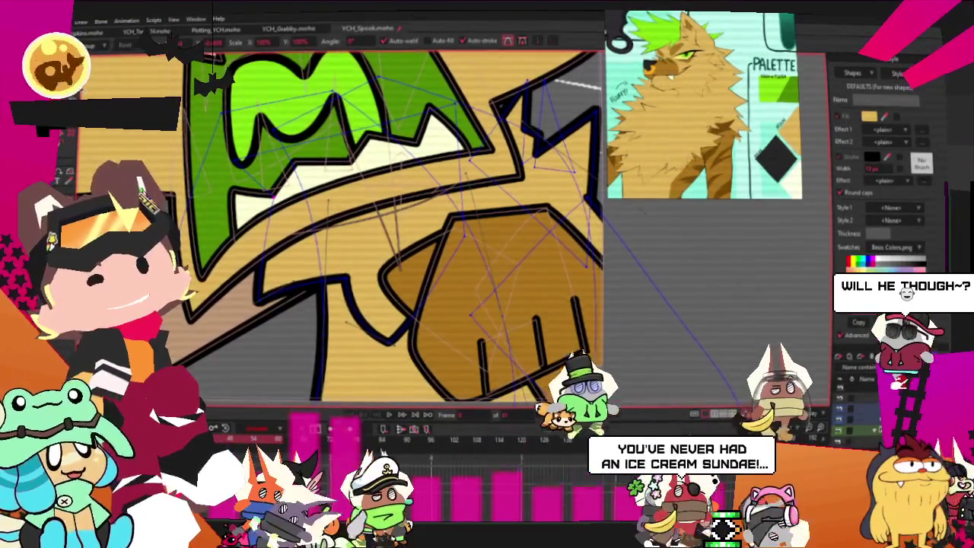
key("c")
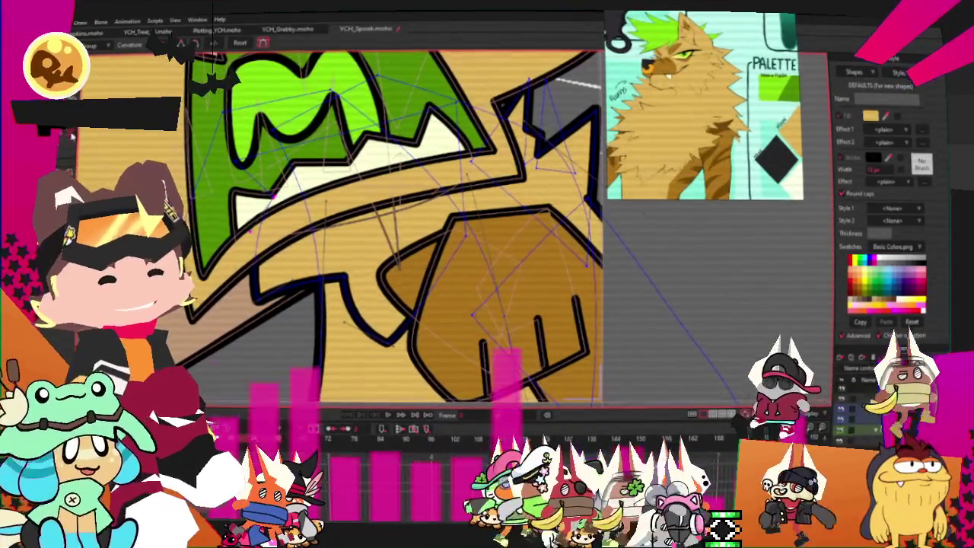
key("t")
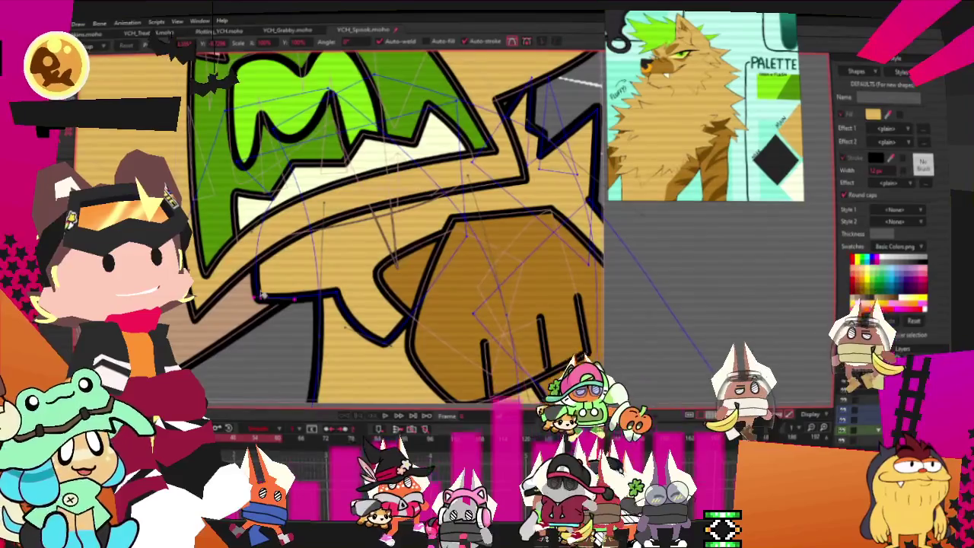
scroll(396, 229, "down", 3)
scroll(396, 228, "up", 3)
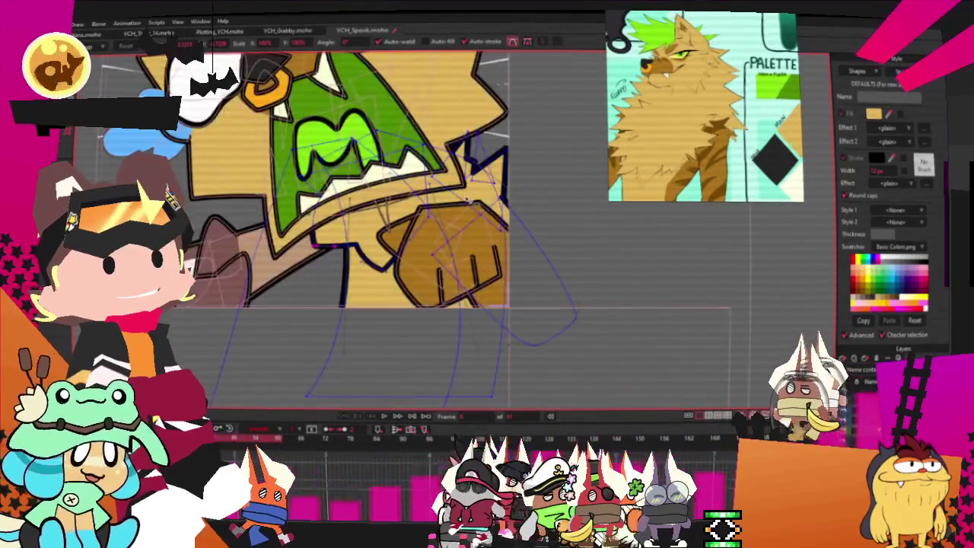
scroll(304, 228, "down", 2)
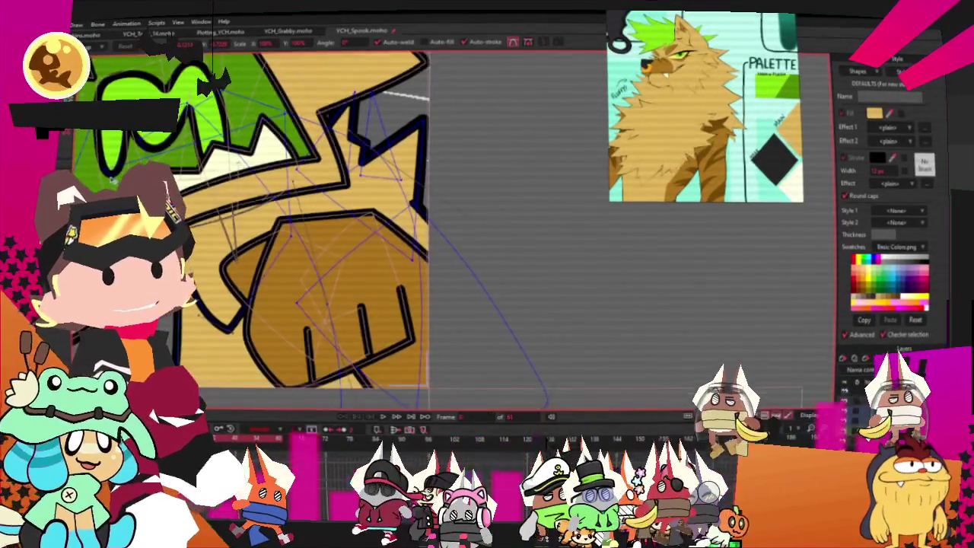
scroll(305, 229, "up", 1)
scroll(305, 229, "up", 1)
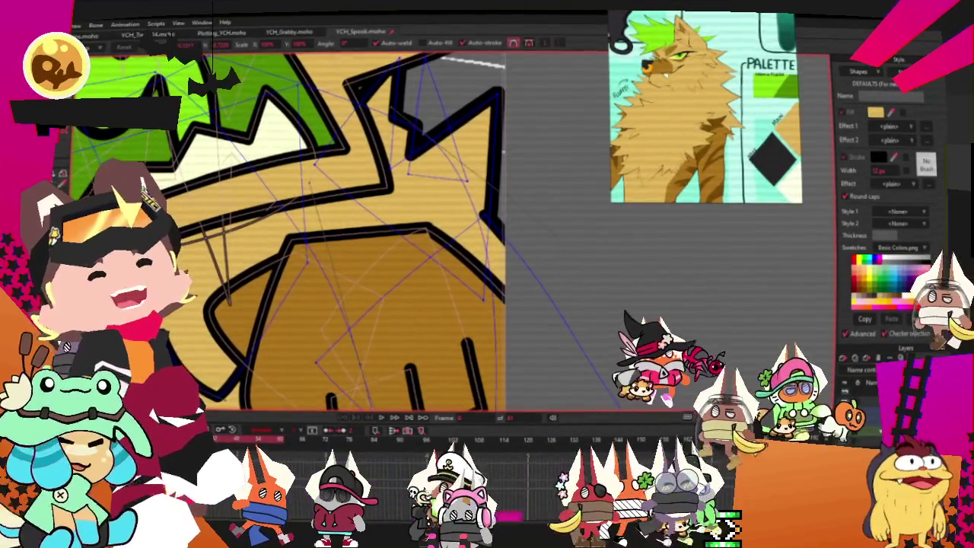
- Pull outline points out into a new tan spike above the fist and select its shape
key("q")
left_click(503, 271)
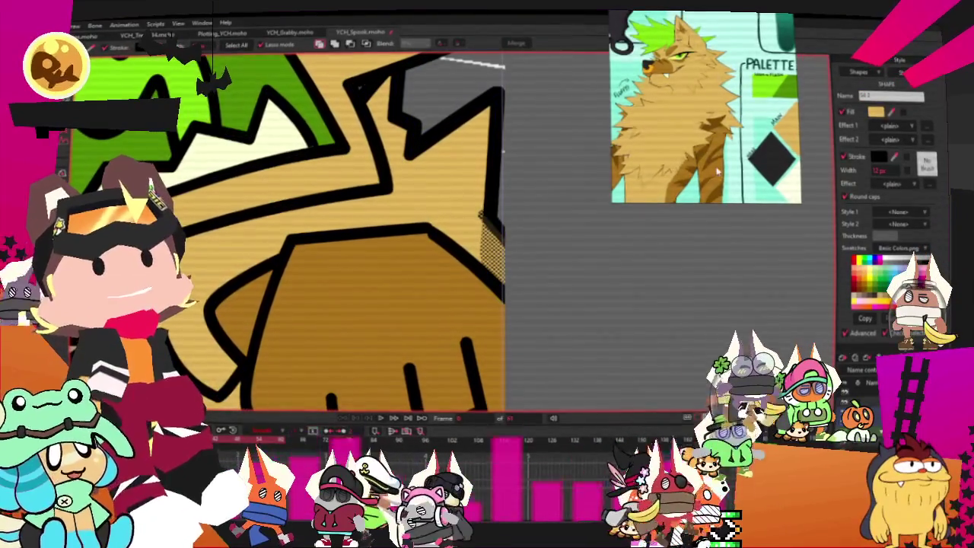
scroll(716, 172, "up", 3)
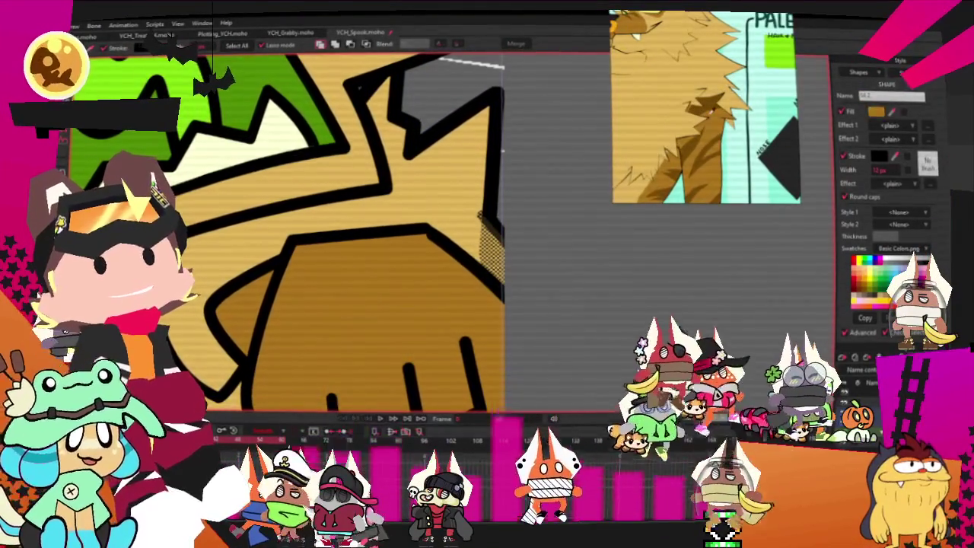
key("space")
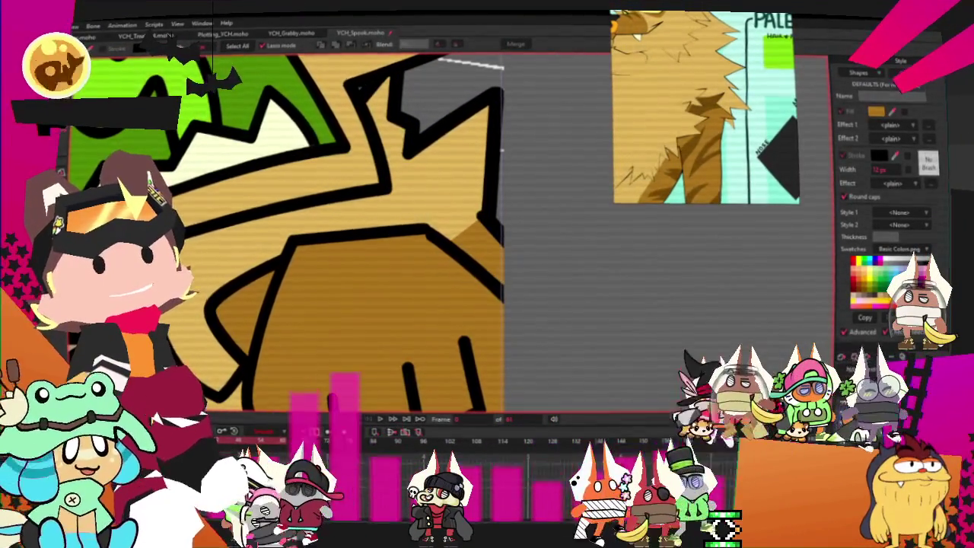
key("t")
left_click_drag(472, 226, 500, 306)
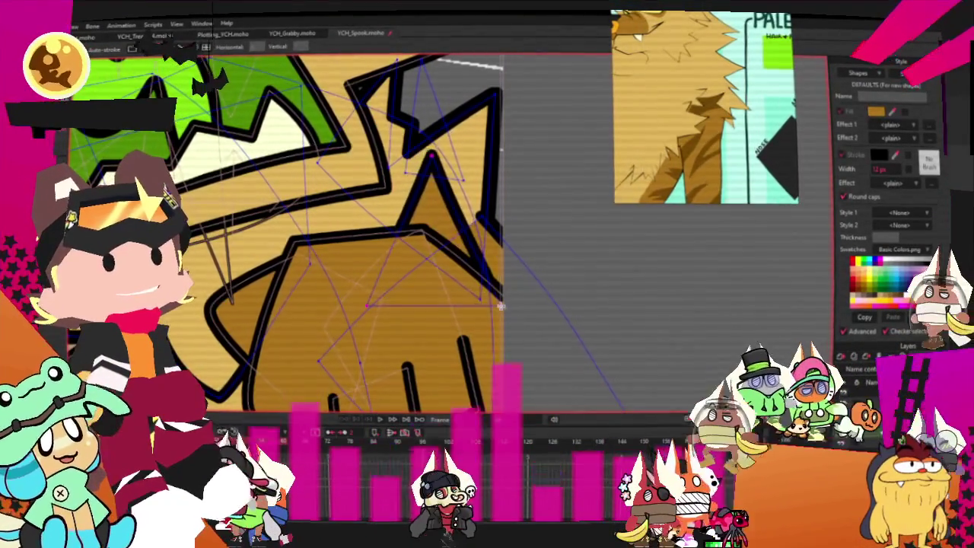
key("q")
left_click(424, 227)
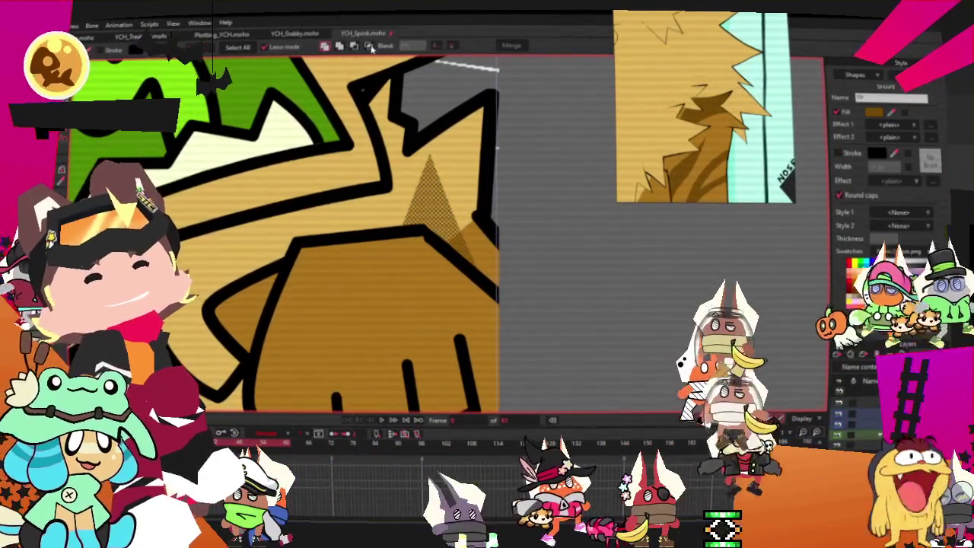
- Select the shading shape and move two of its points up-left and down-left
left_click(324, 47)
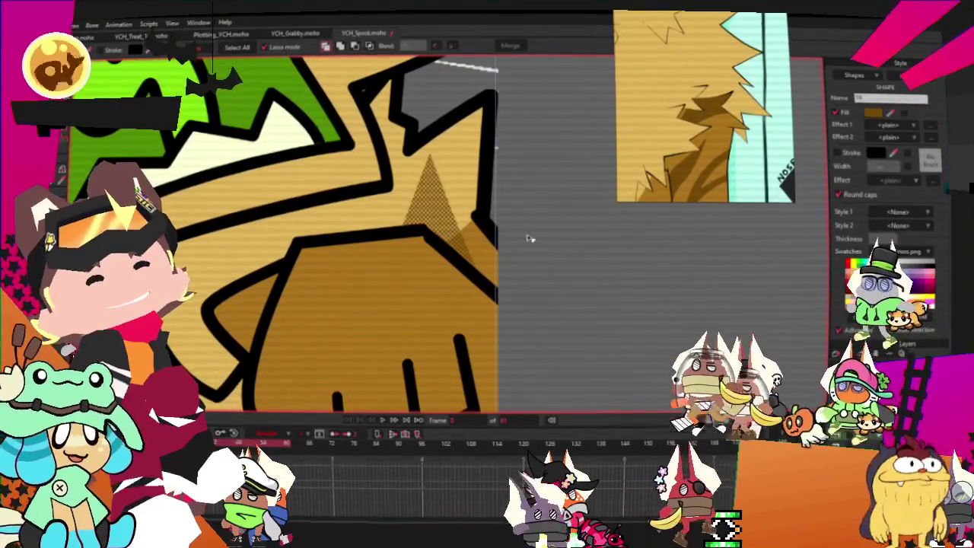
key("t")
scroll(411, 137, "up", 2)
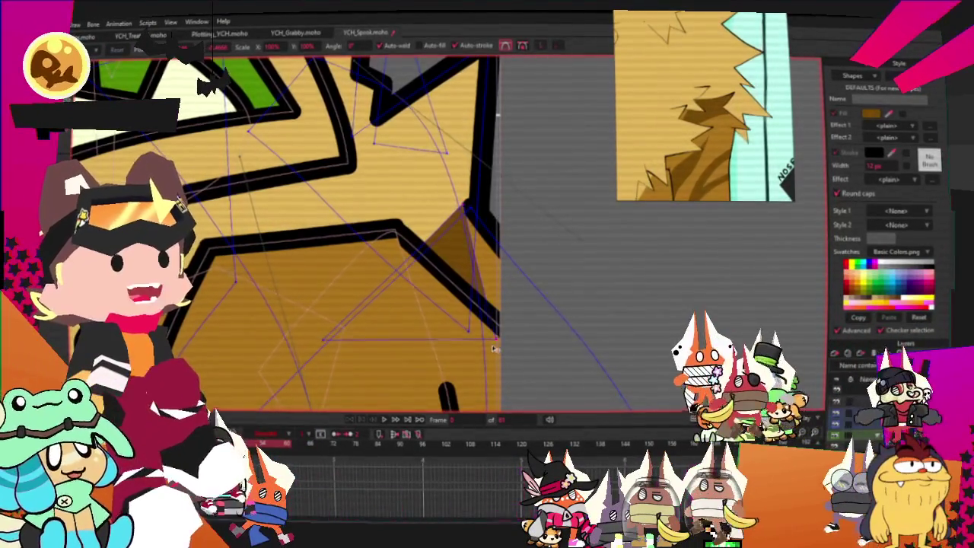
left_click_drag(324, 340, 272, 292)
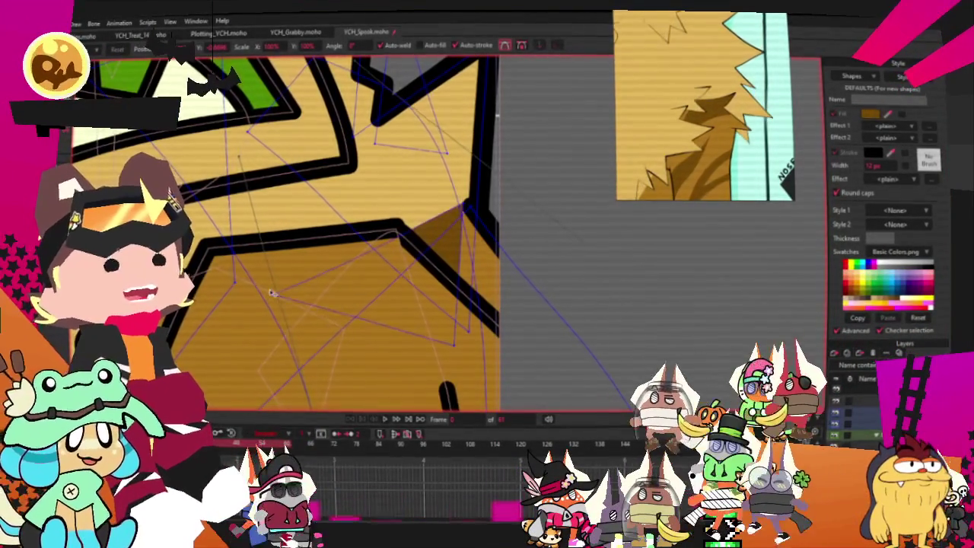
left_click_drag(454, 344, 432, 356)
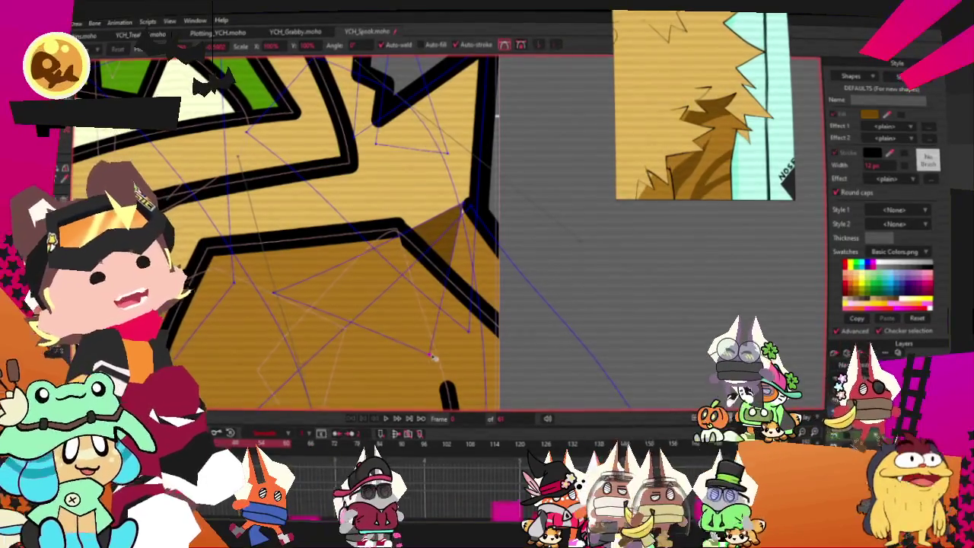
- Add shading points and stretch them wider to the right along the spiky outline
key("a")
scroll(405, 266, "up", 1)
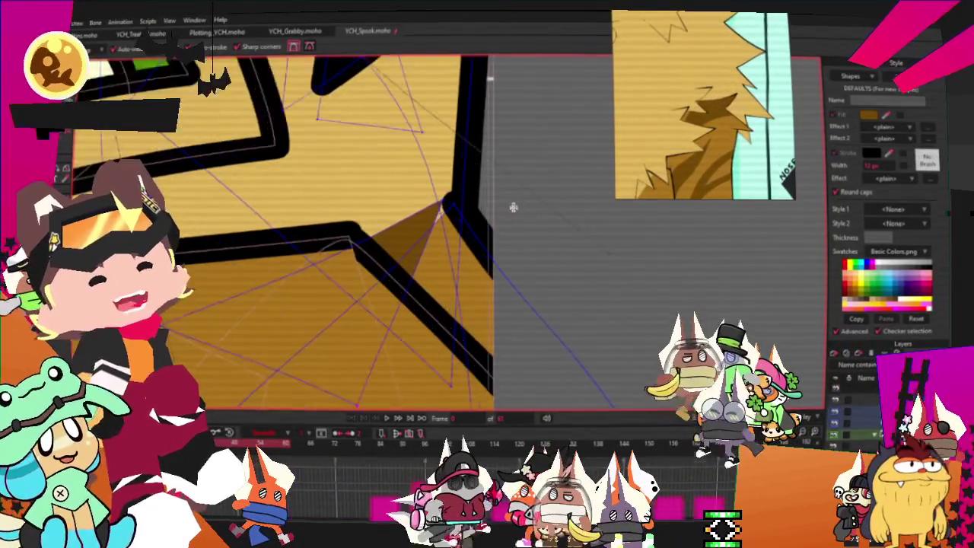
scroll(405, 266, "up", 1)
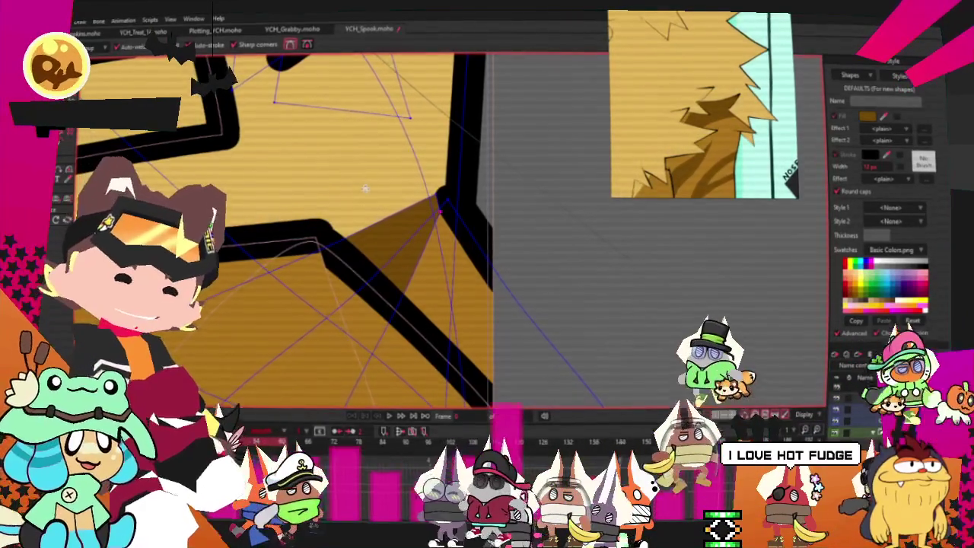
scroll(313, 243, "down", 2)
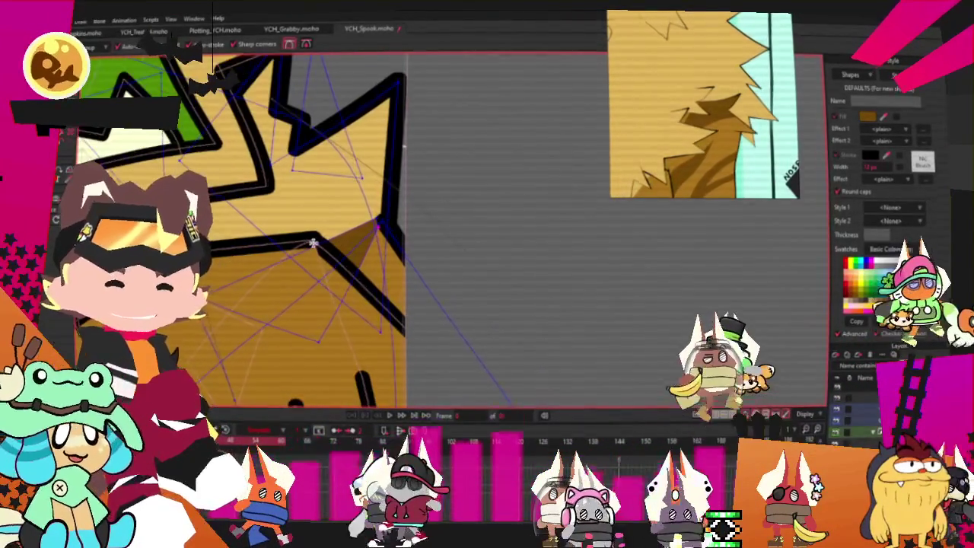
key("t")
scroll(461, 289, "up", 2)
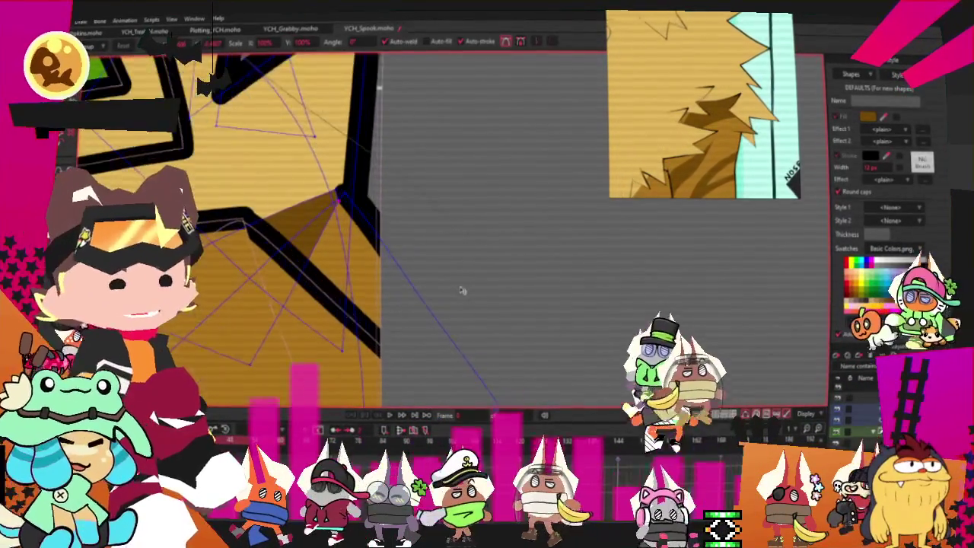
left_click_drag(309, 242, 466, 314)
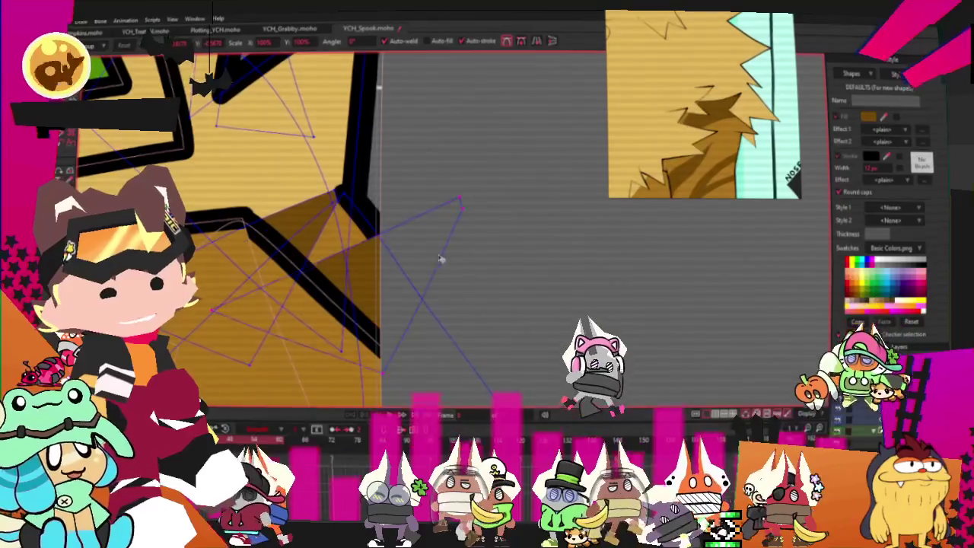
left_click_drag(373, 271, 374, 272)
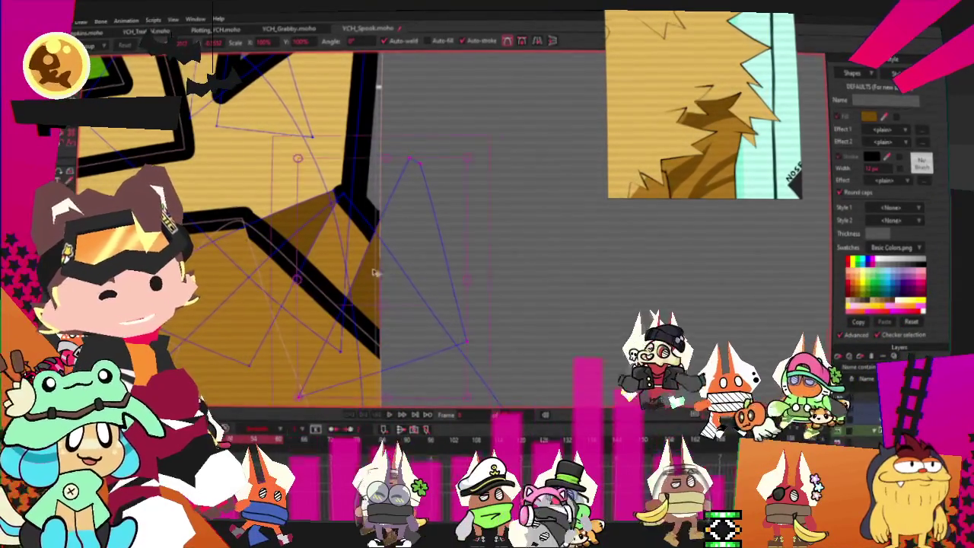
key("g")
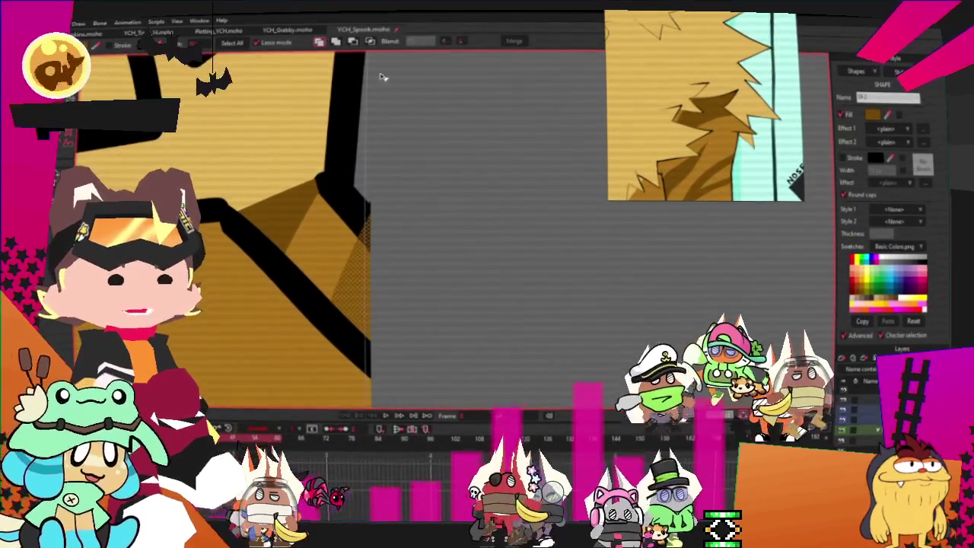
left_click(366, 41)
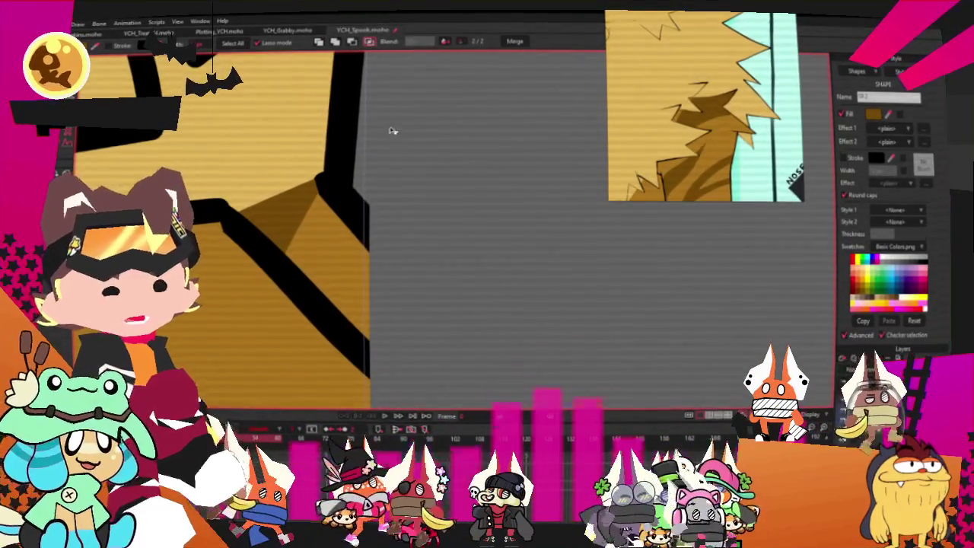
- Zoom onto the fist and rotate the darker shading points to fit its outline
scroll(487, 236, "down", 2)
scroll(454, 233, "down", 2)
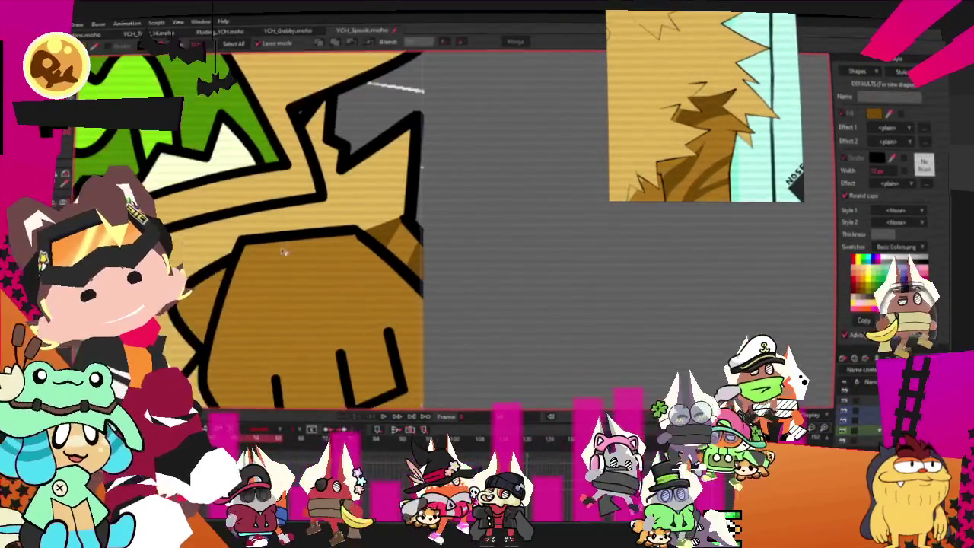
key("t")
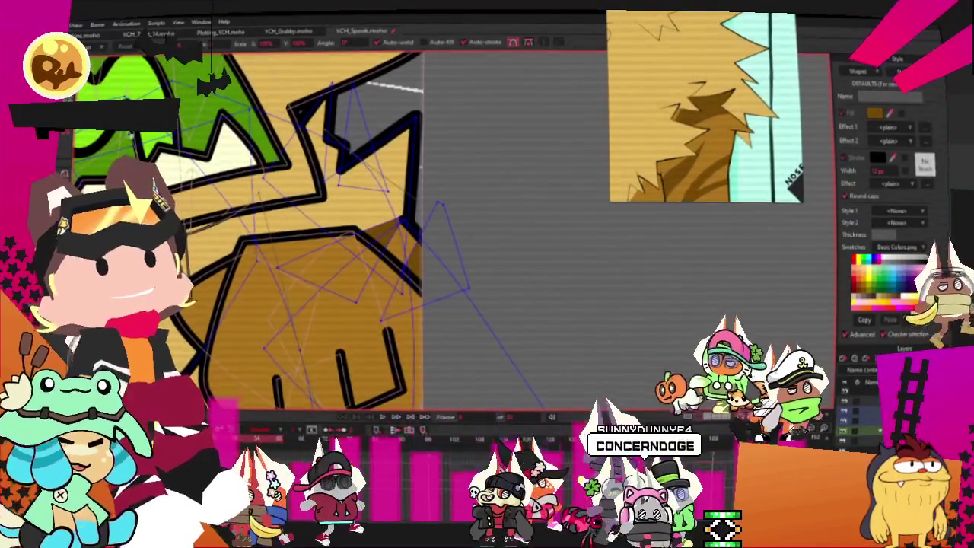
scroll(445, 268, "up", 1)
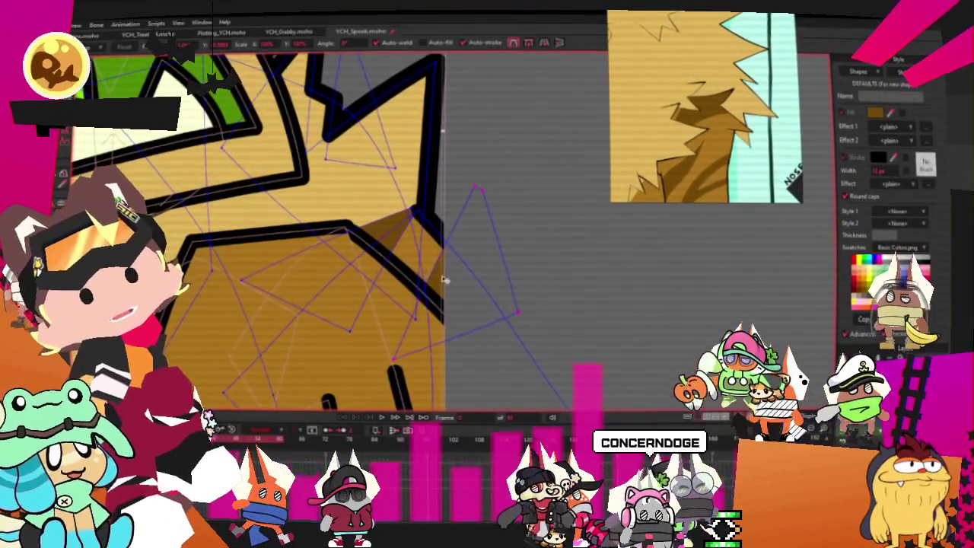
scroll(439, 289, "down", 1)
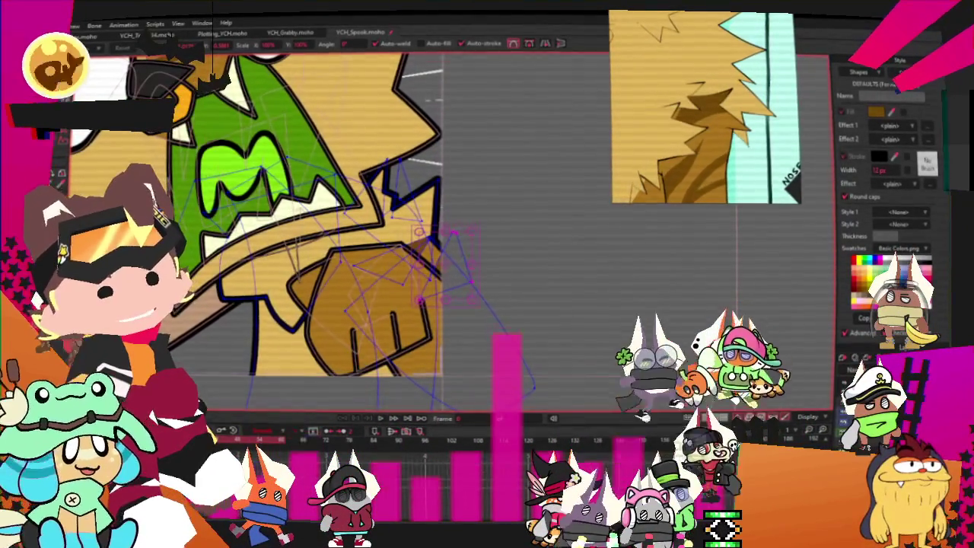
scroll(445, 301, "up", 1)
scroll(487, 295, "up", 1)
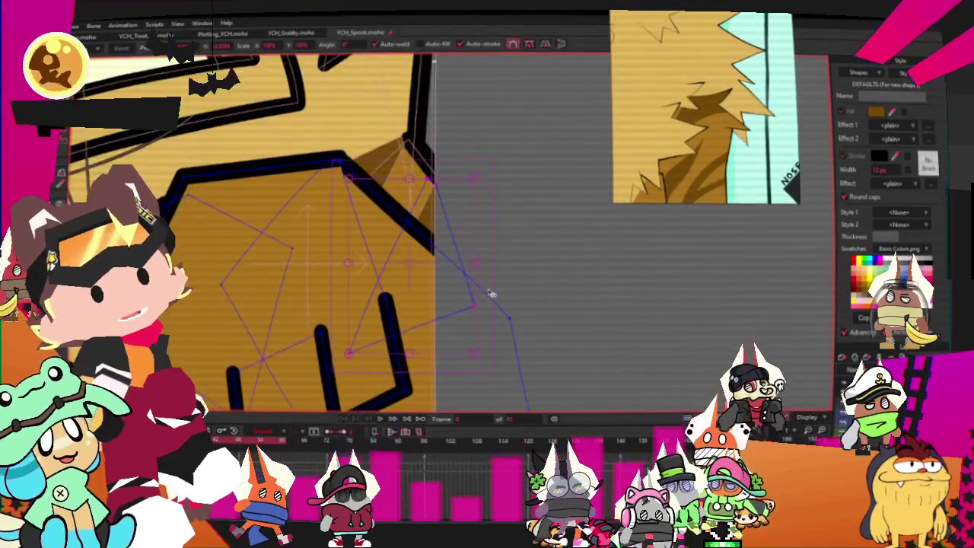
left_click_drag(454, 285, 471, 325)
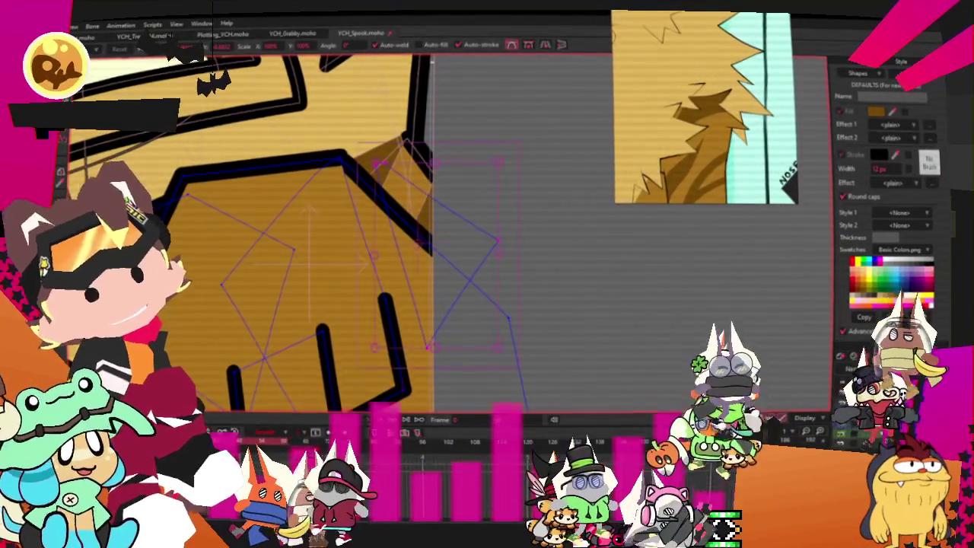
- Add a new point that extends the shadow shape's outline
key("q")
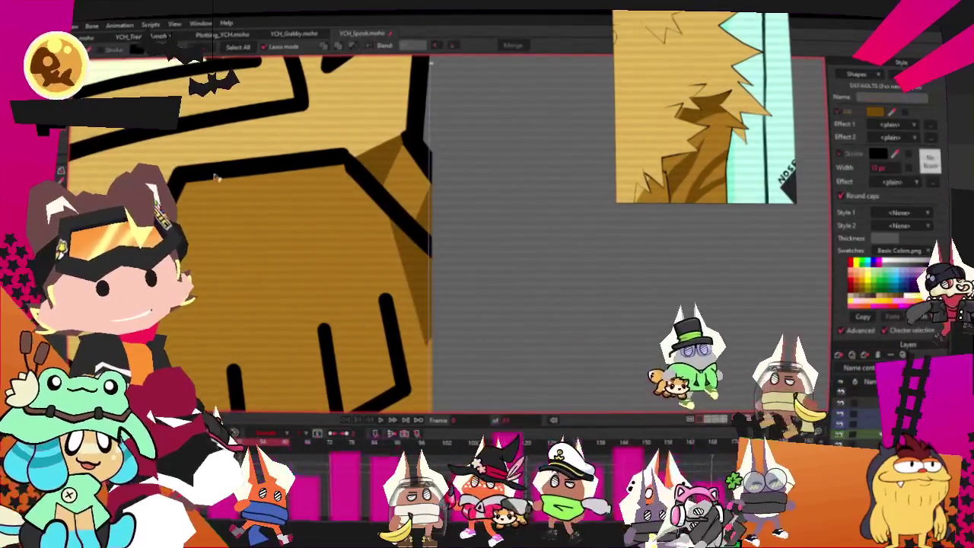
key("t")
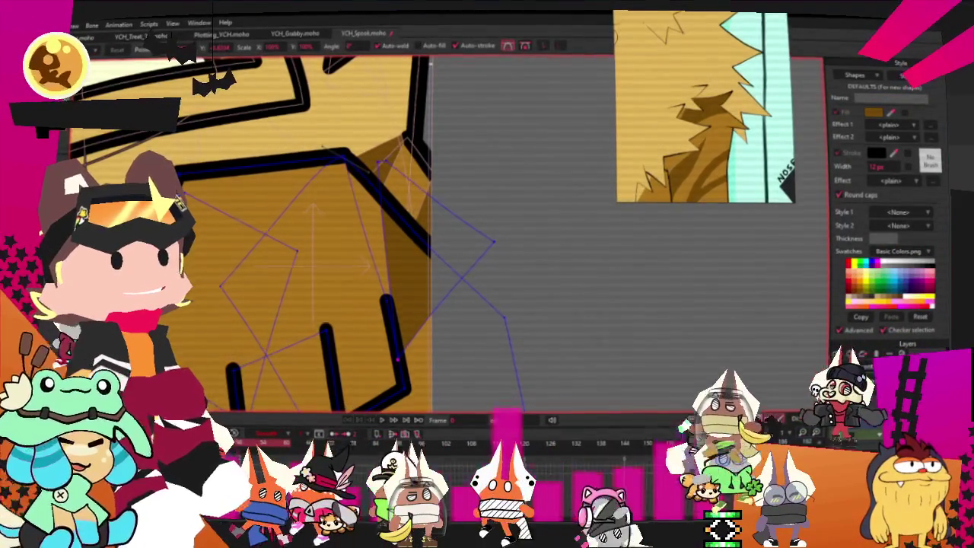
key("a")
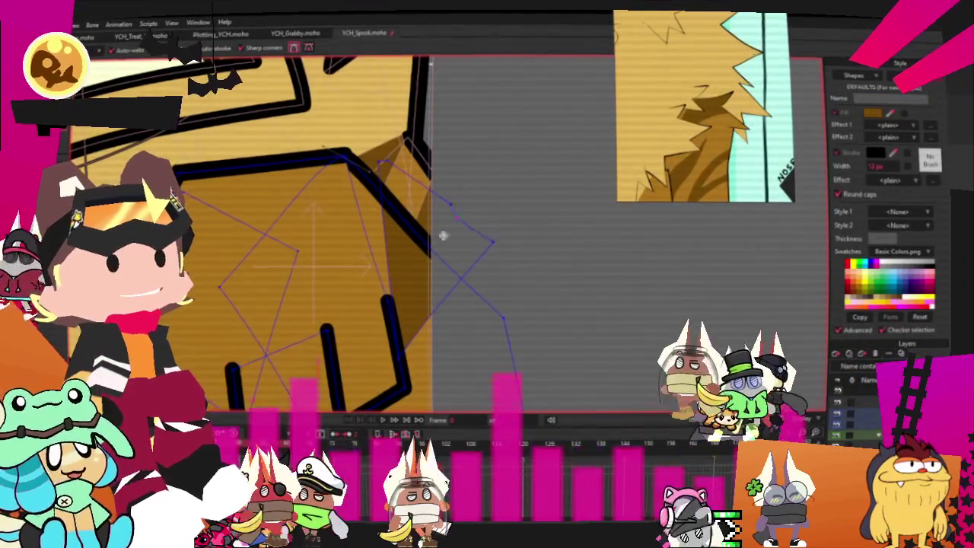
left_click_drag(443, 236, 410, 306)
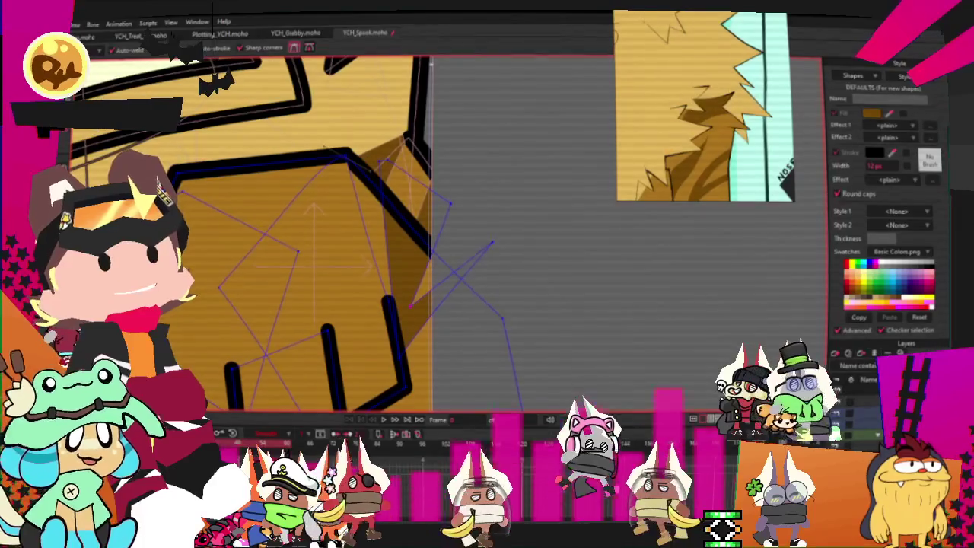
scroll(324, 147, "up", 1)
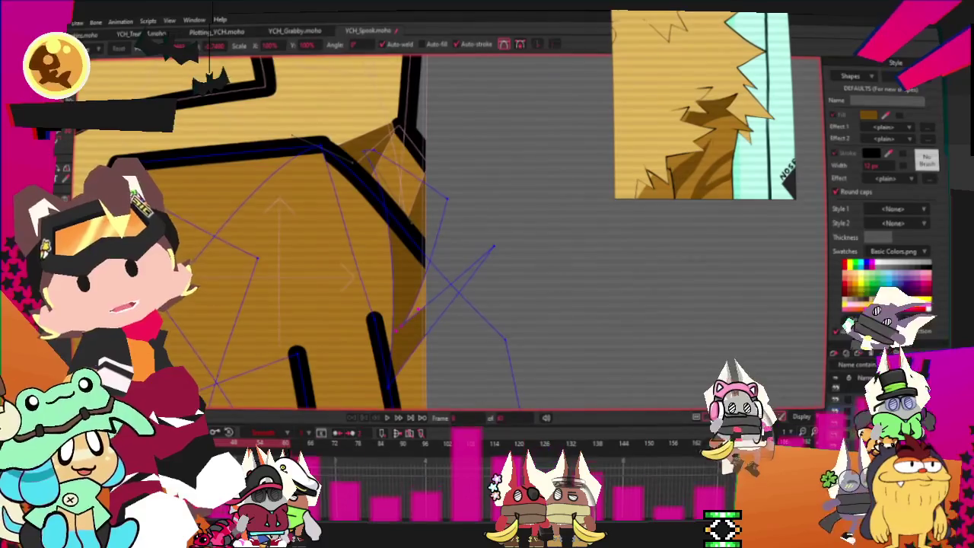
- Pull the shadow shape's tip further down
key("t")
scroll(358, 262, "down", 1)
scroll(358, 262, "down", 1)
left_click_drag(359, 262, 356, 297)
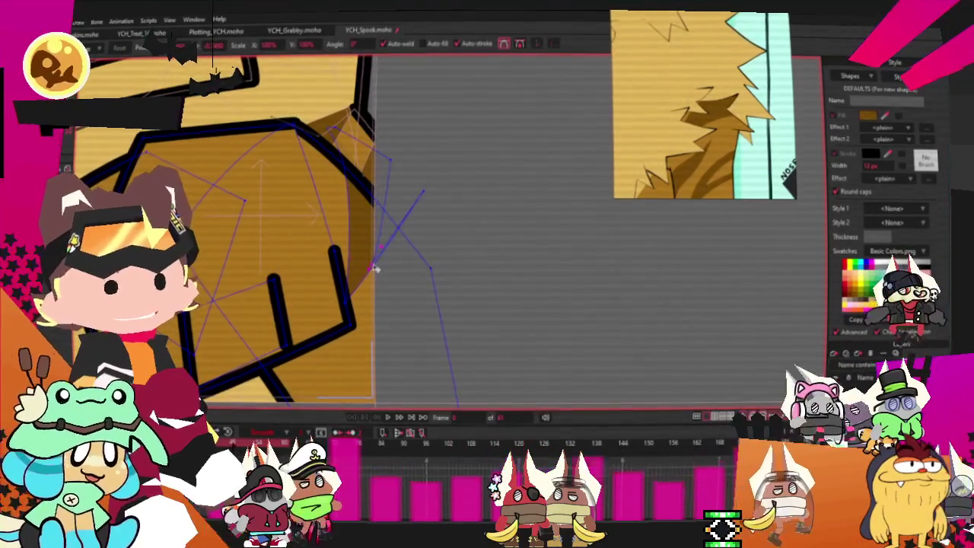
- Select all the shadow's points, then select the fist's darker shading shape
key("ctrl+a")
scroll(356, 236, "down", 2)
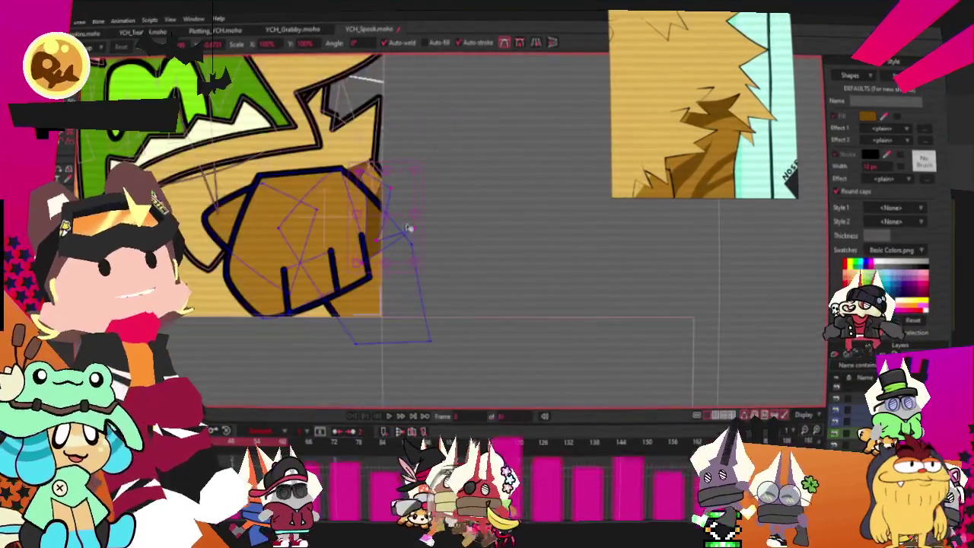
scroll(408, 176, "up", 2)
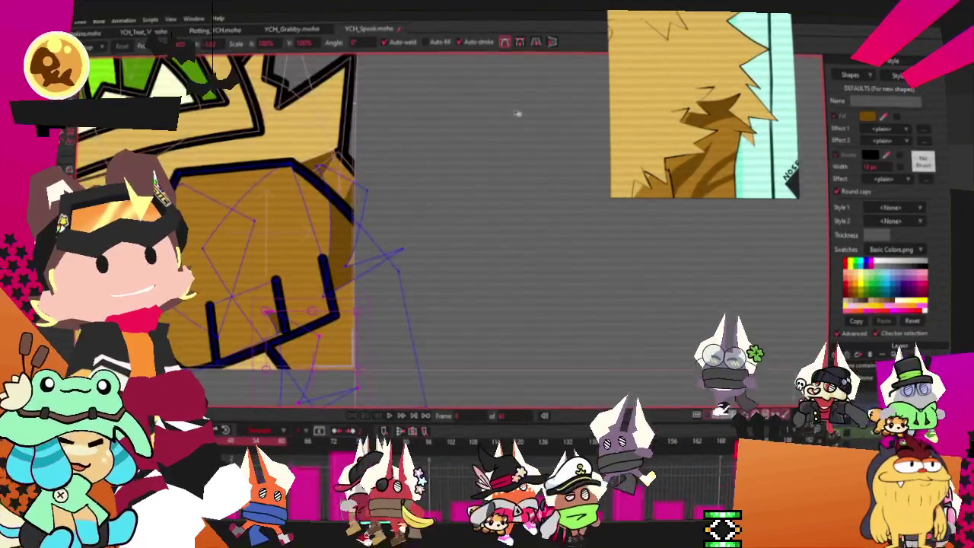
scroll(408, 176, "down", 2)
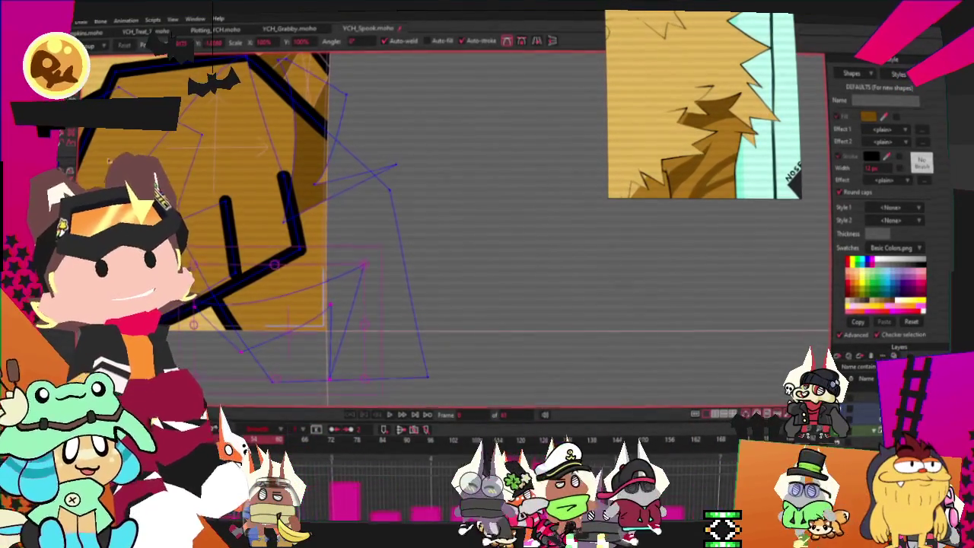
key("g")
left_click(313, 318)
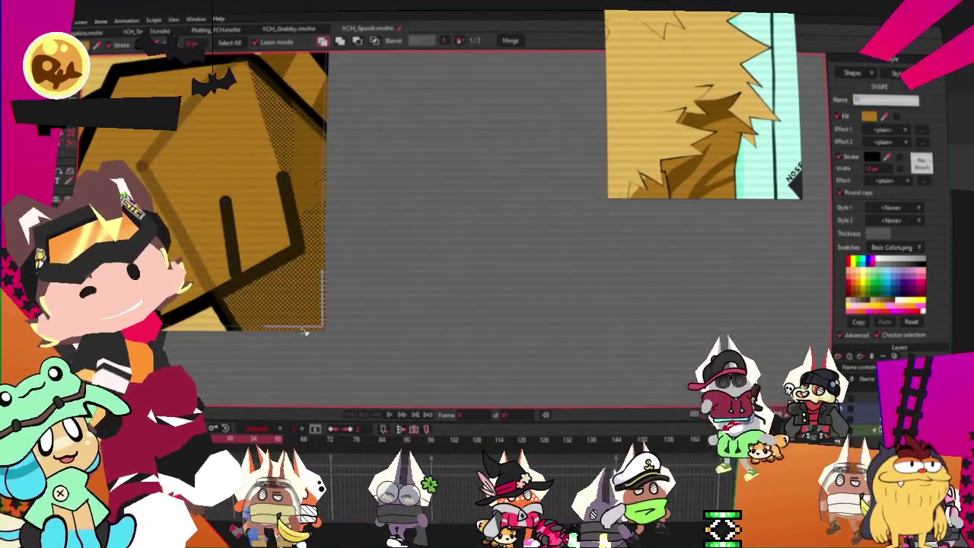
left_click(228, 339)
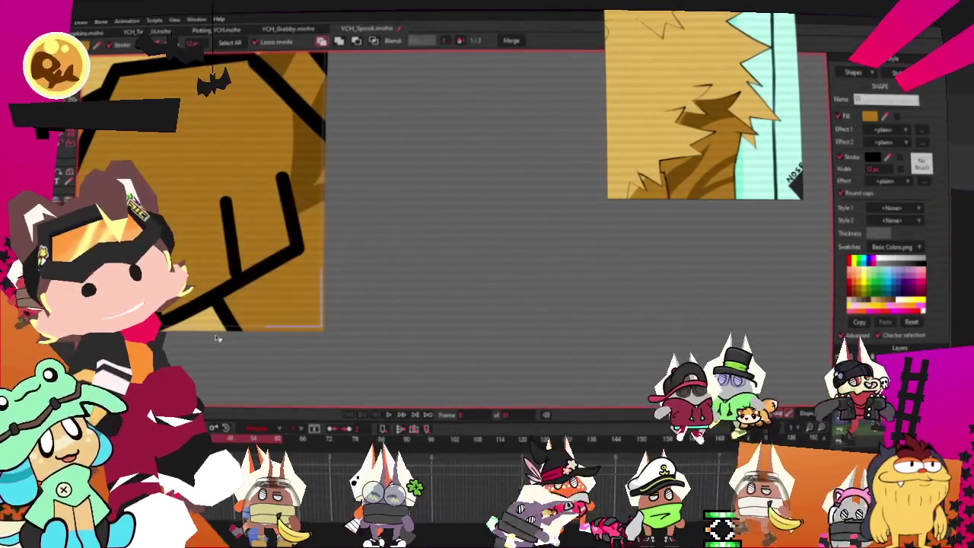
left_click(228, 338)
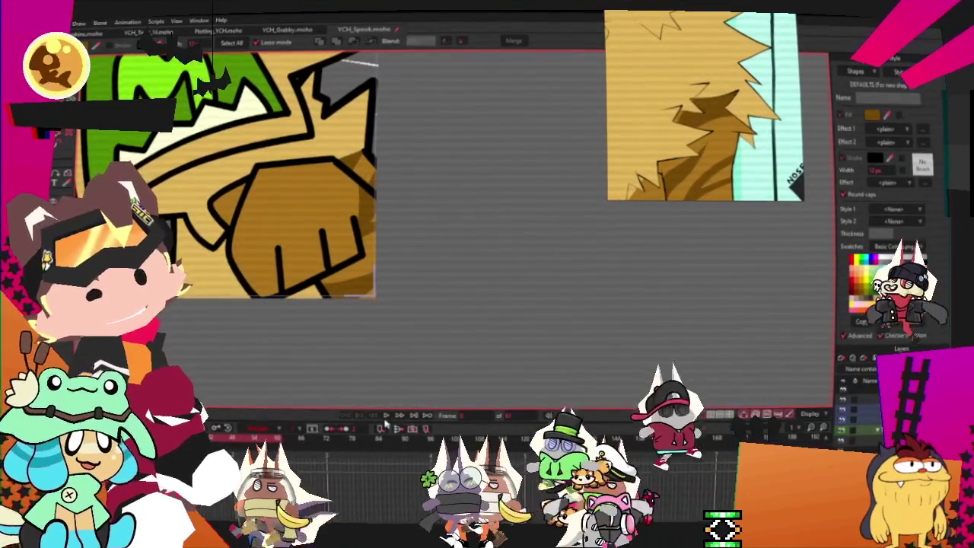
scroll(396, 352, "down", 5)
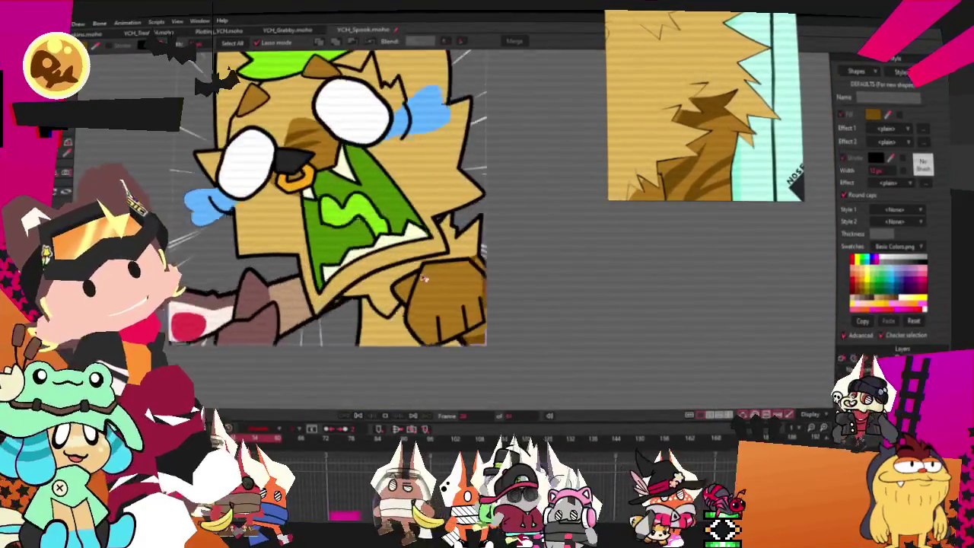
scroll(417, 239, "up", 1)
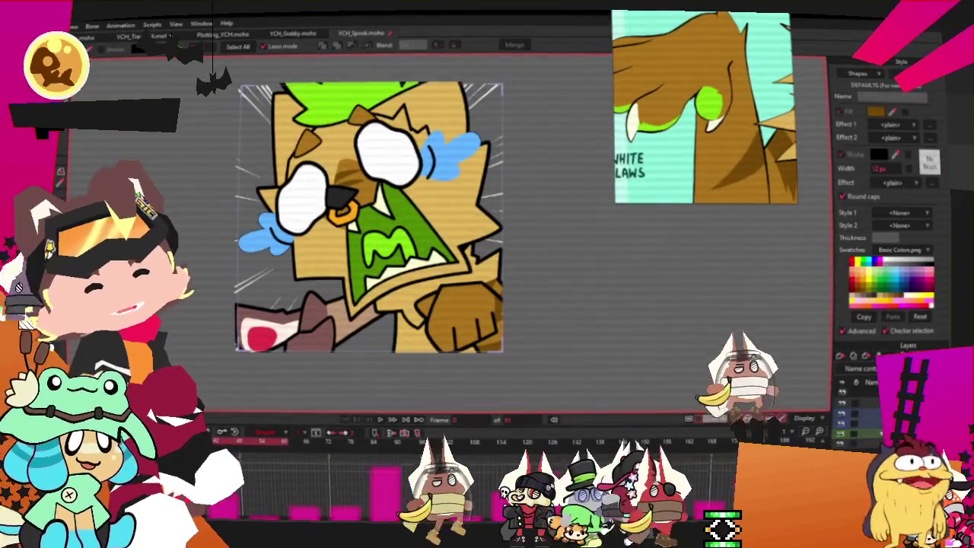
key("x")
key("g")
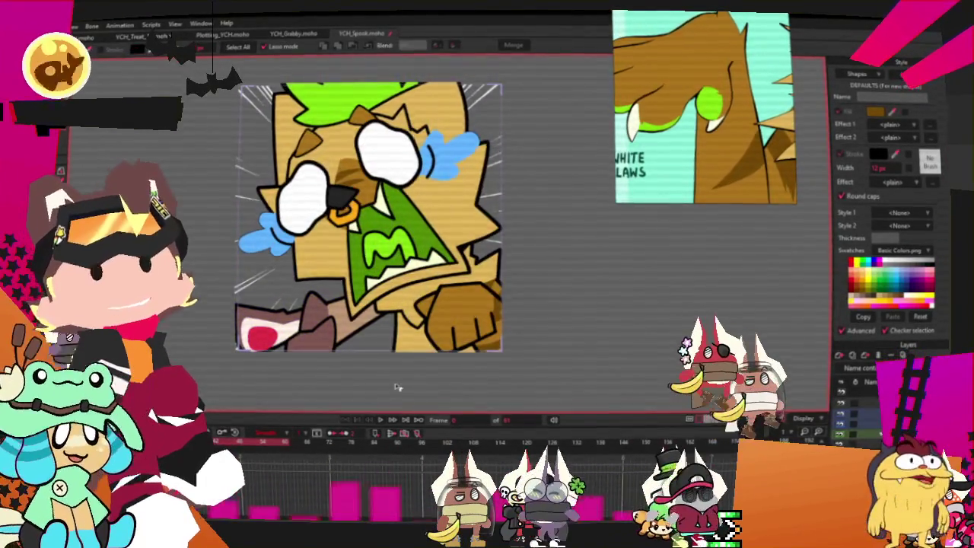
scroll(395, 386, "up", 3)
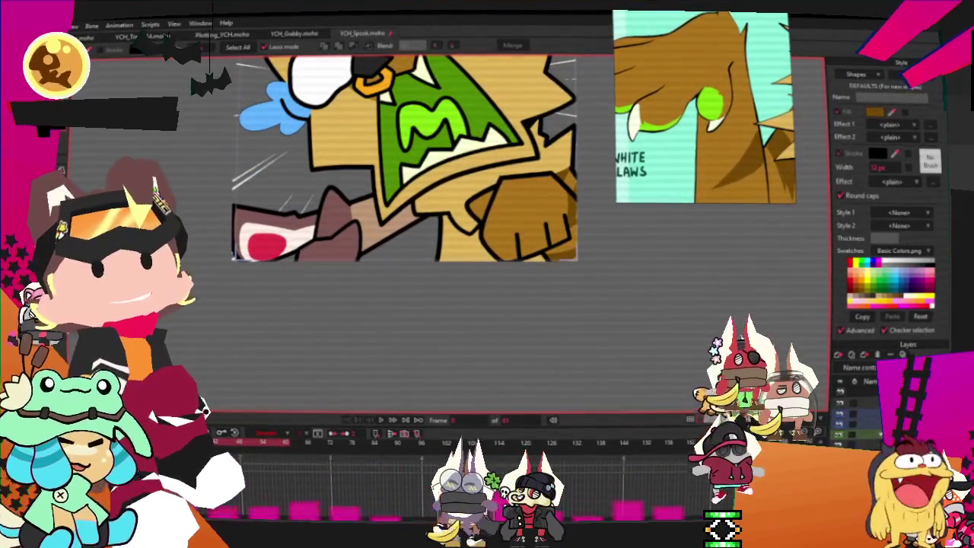
scroll(315, 264, "up", 3)
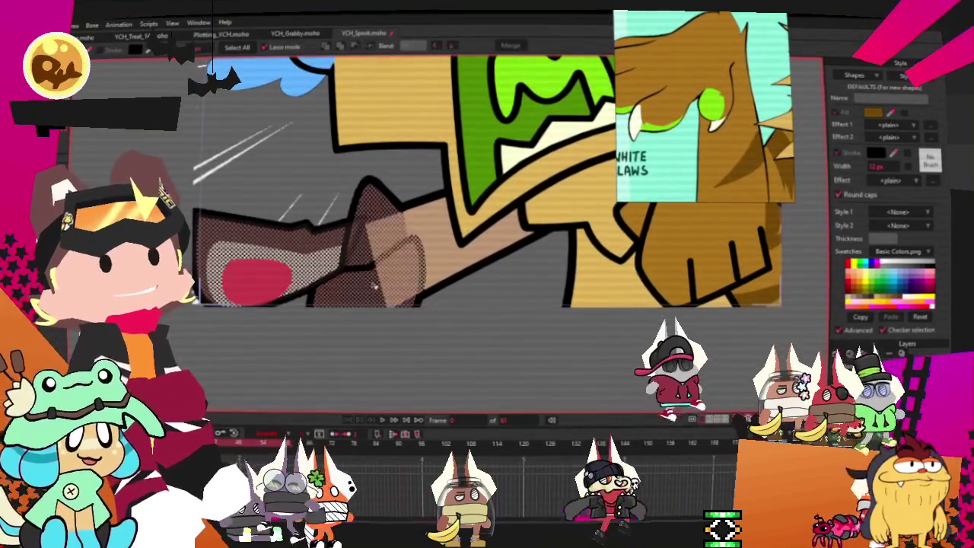
- Select the arm shapes and the green triangle in the gap between them
left_click(411, 223)
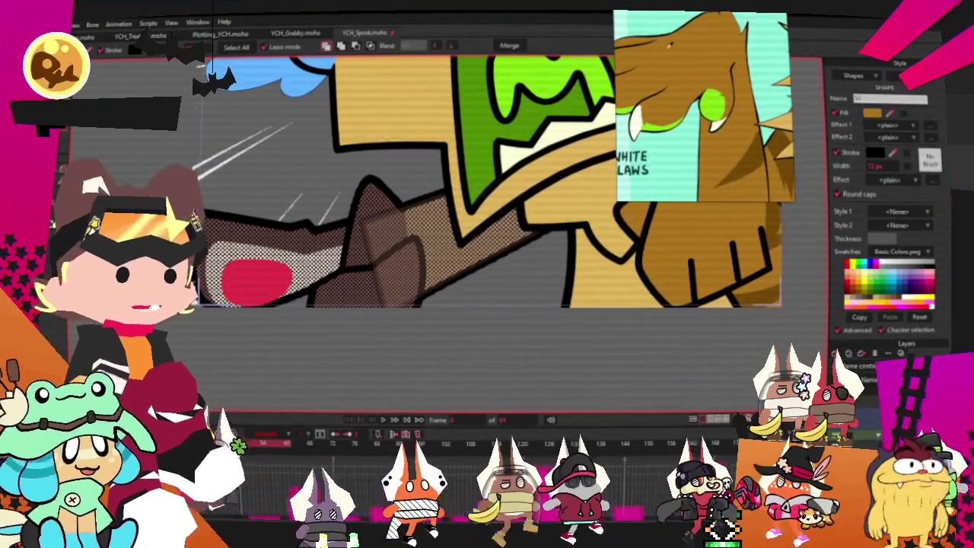
left_click(255, 280)
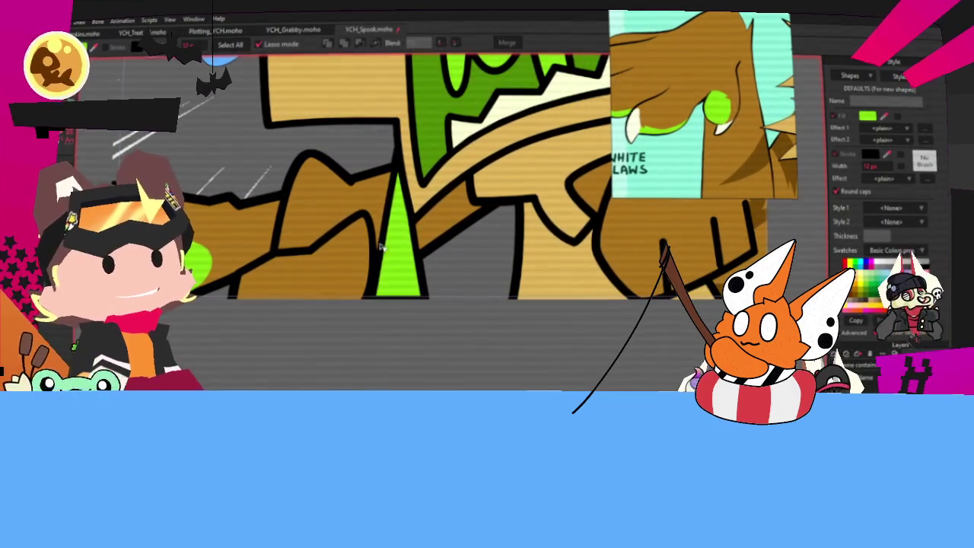
left_click(380, 248)
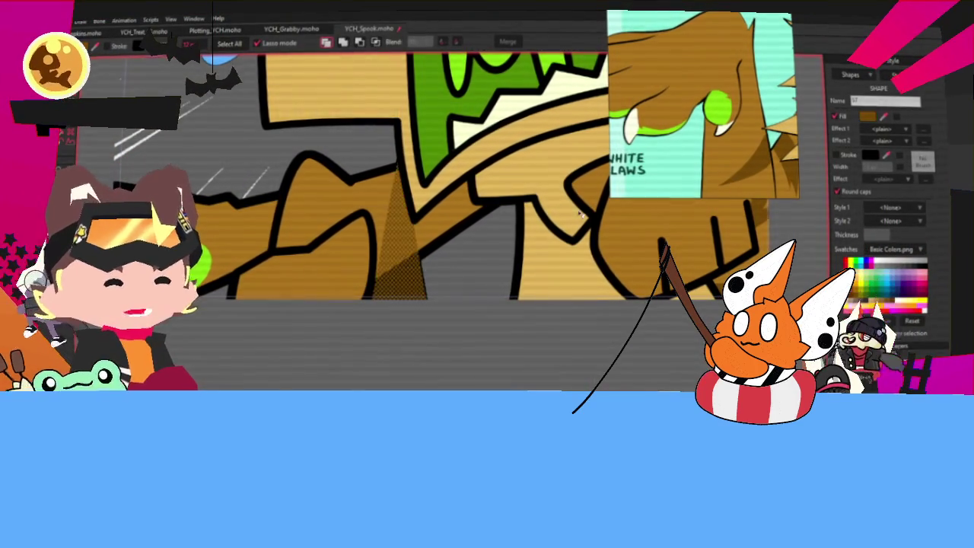
key("ctrl+a")
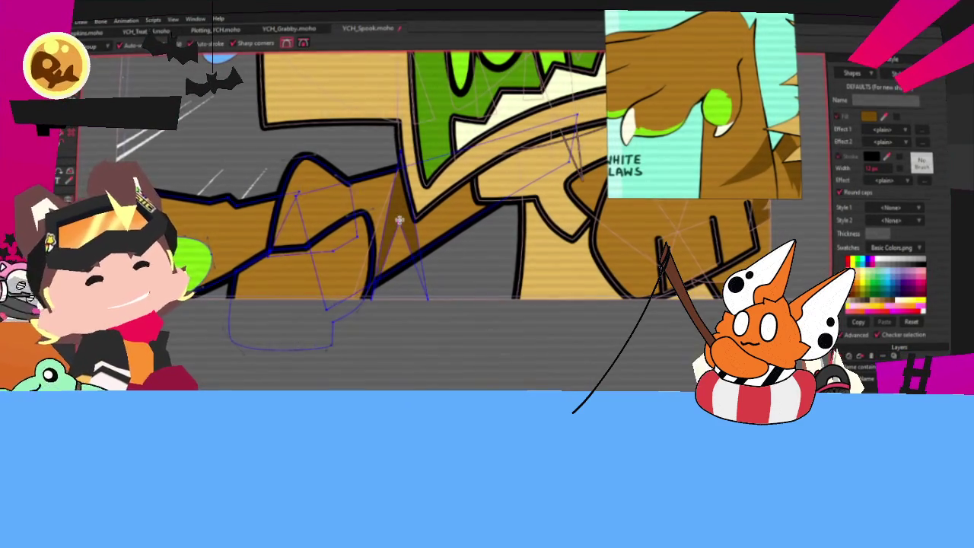
scroll(398, 220, "down", 2)
scroll(348, 197, "up", 3)
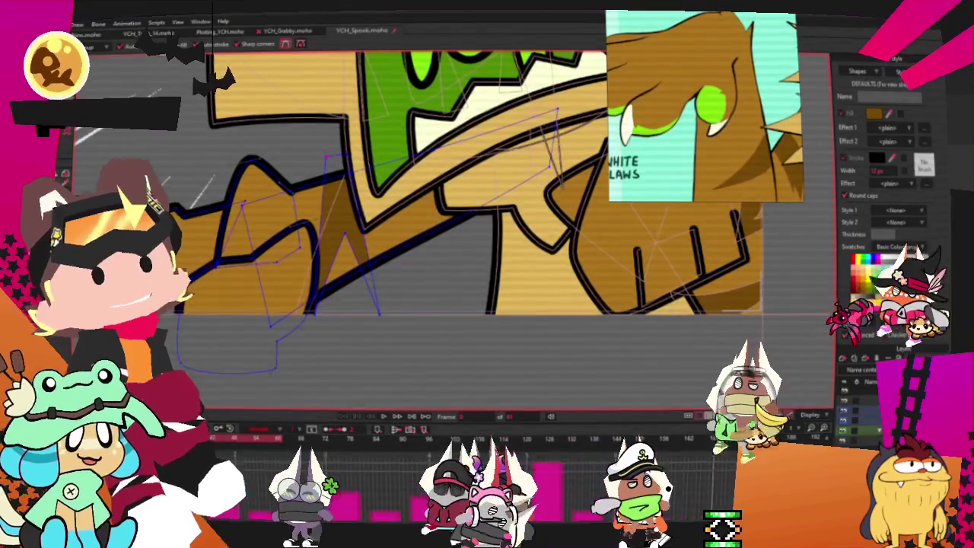
- Shift the new forearm shading shape right and select its points for adjustment
key("m")
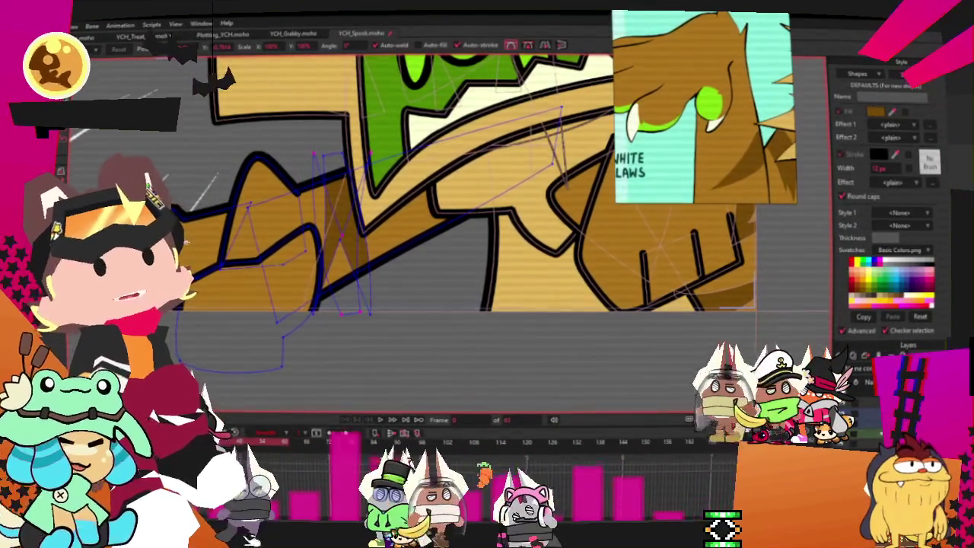
left_click_drag(356, 259, 422, 252)
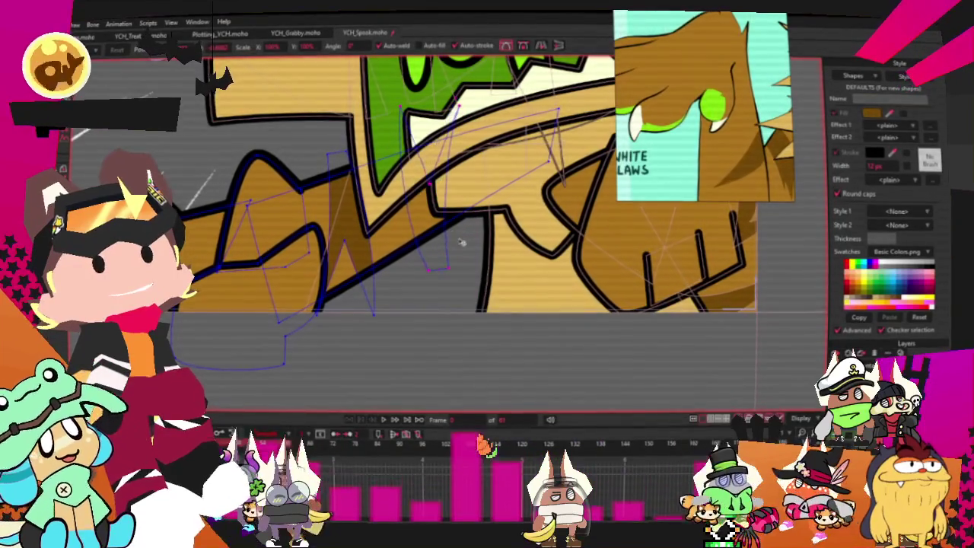
scroll(442, 217, "up", 1)
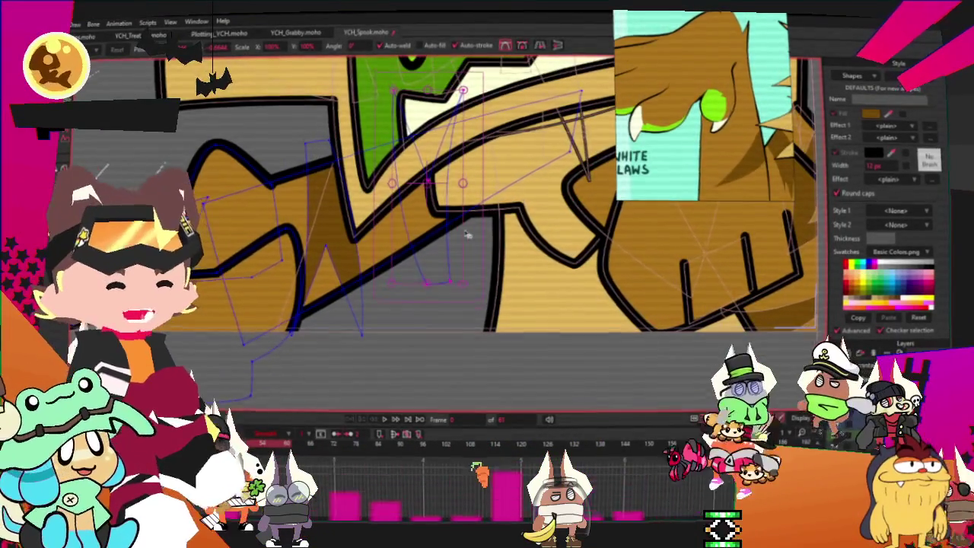
left_click(443, 234)
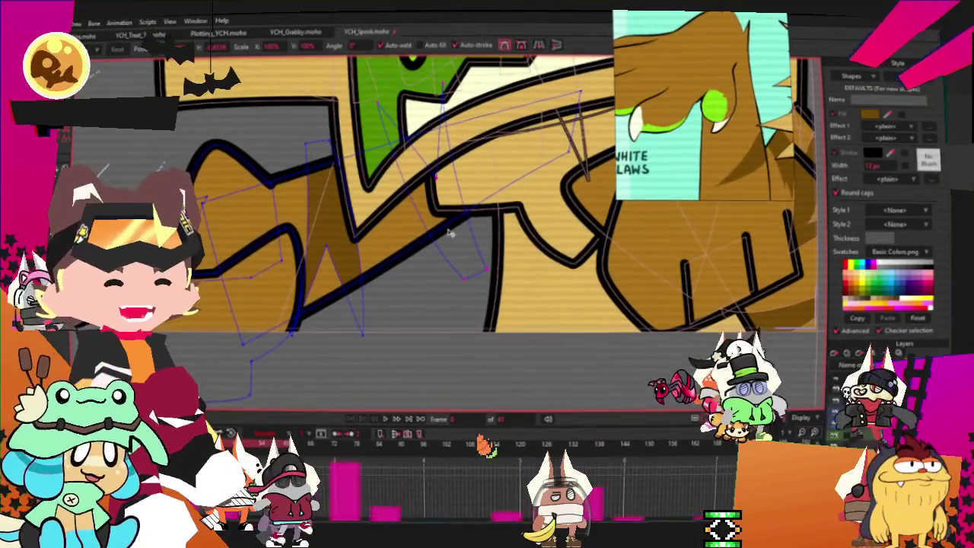
left_click(443, 234)
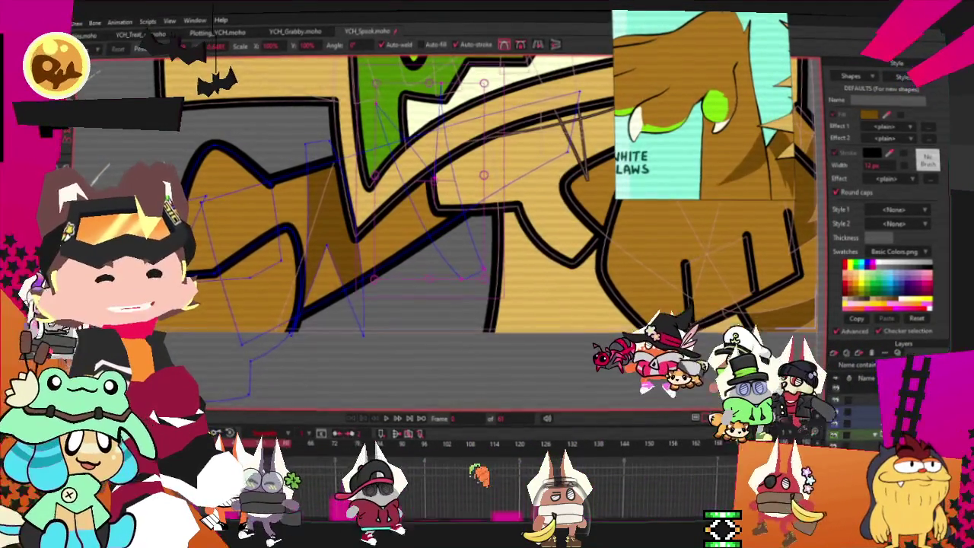
key("g")
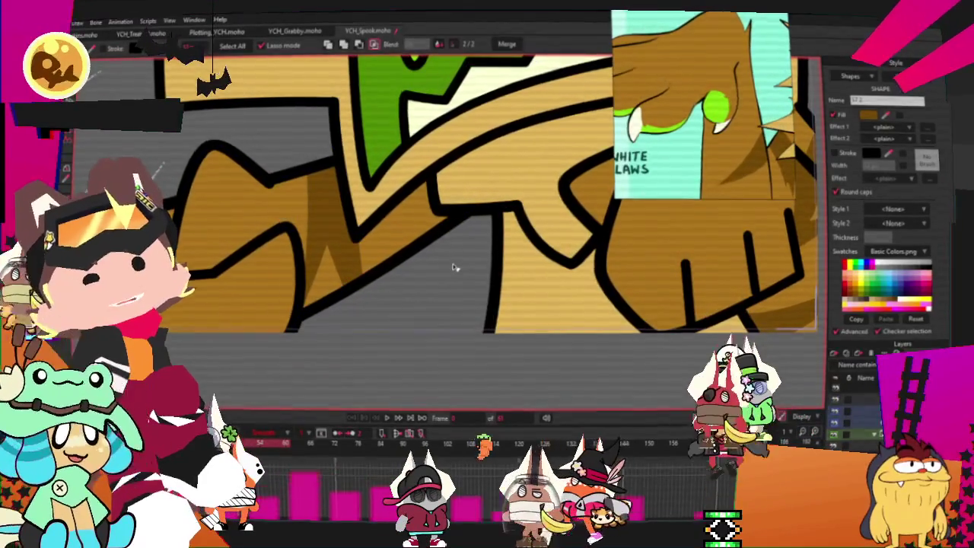
- Preview the animation playback, then open and dismiss the layer's settings unchanged
scroll(429, 309, "down", 2)
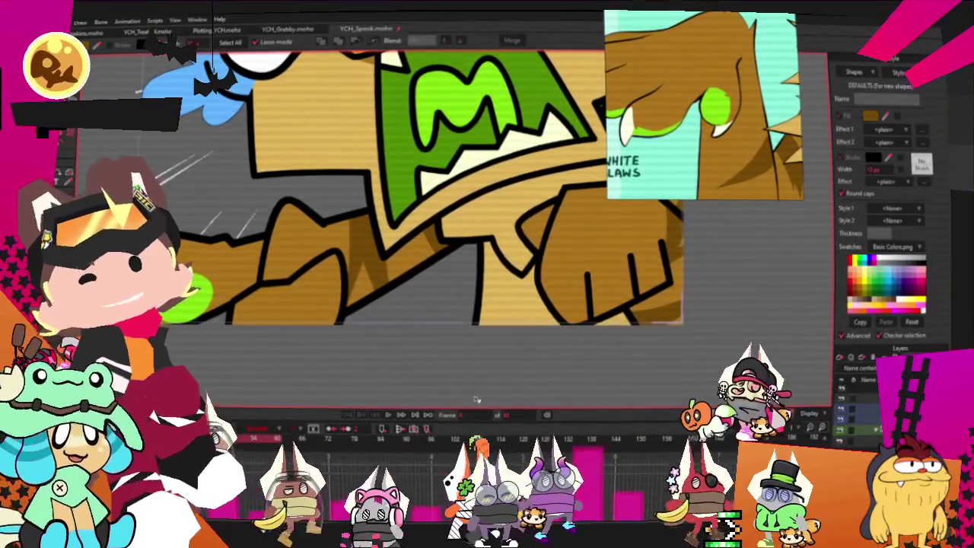
key("space")
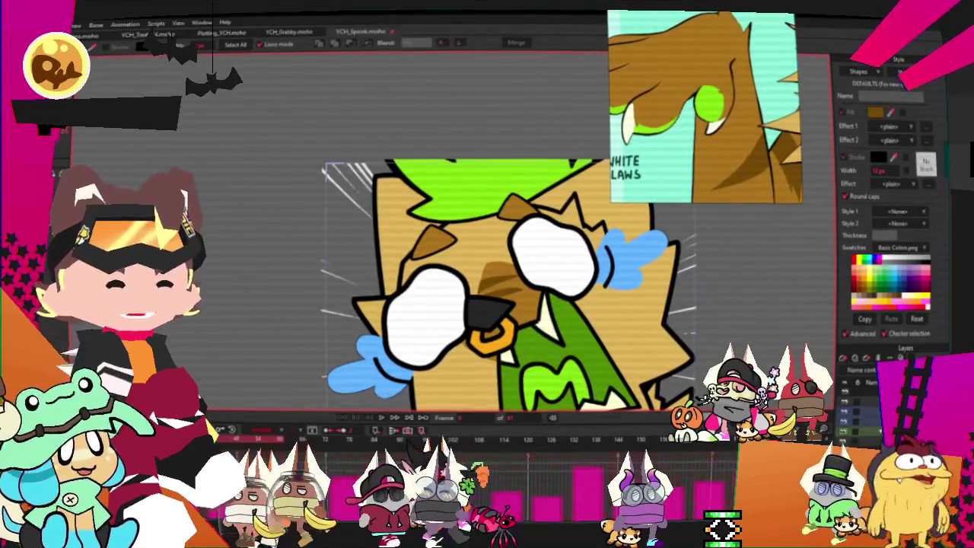
double_click(876, 389)
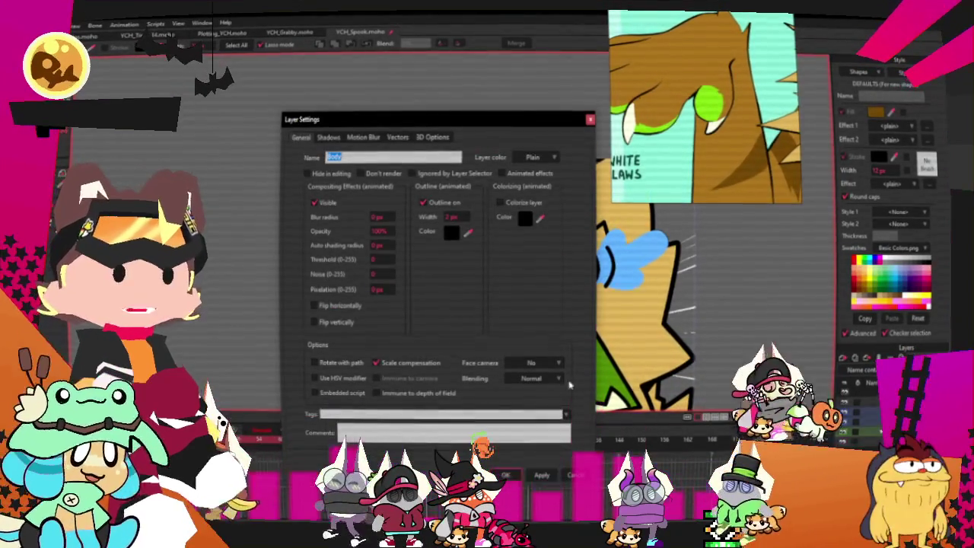
key("Return")
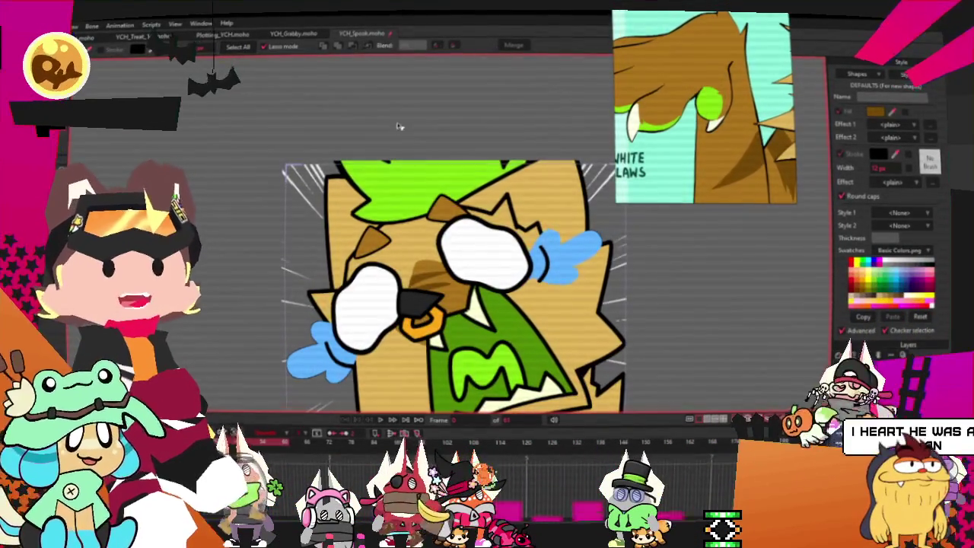
- Select the green hair spike's points and shift them to the left
key("u")
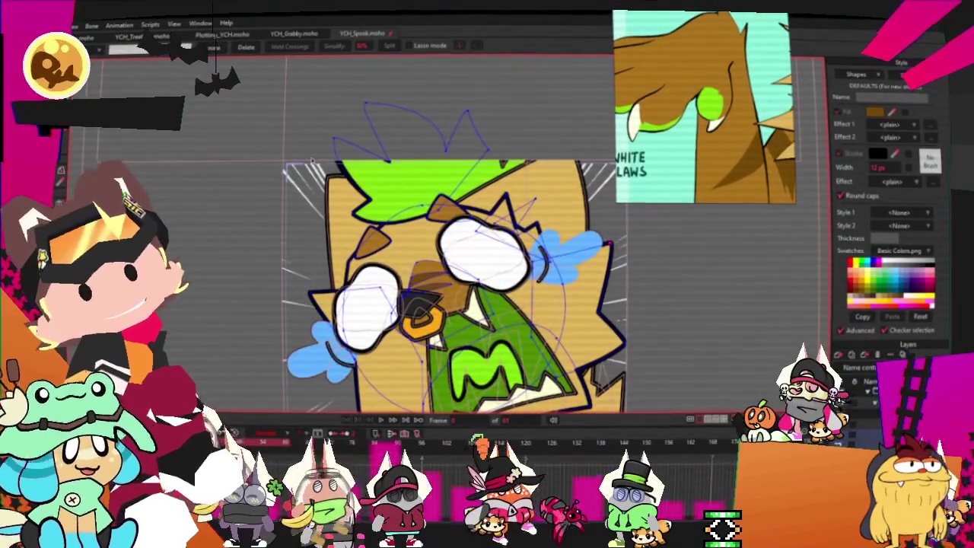
scroll(312, 162, "up", 2)
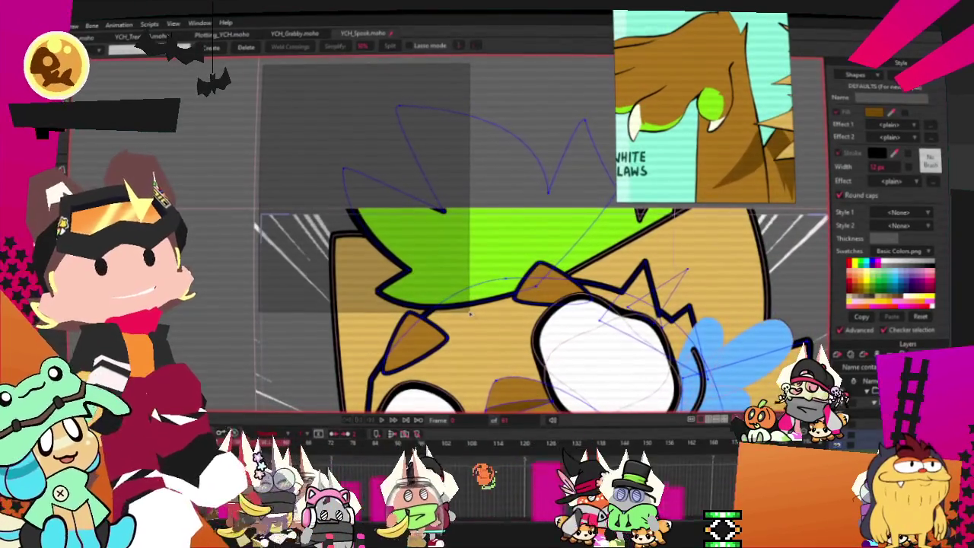
left_click_drag(470, 313, 466, 307)
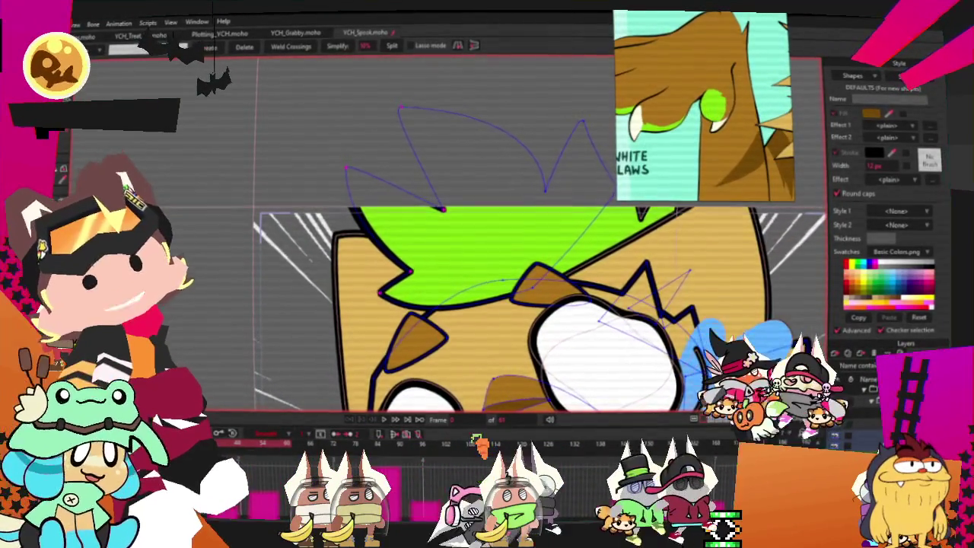
key("t")
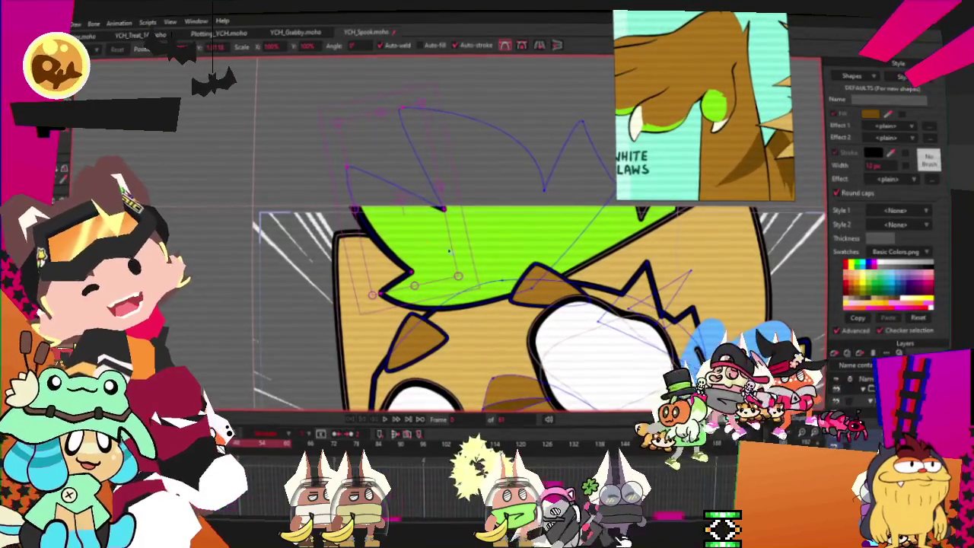
scroll(426, 288, "up", 1)
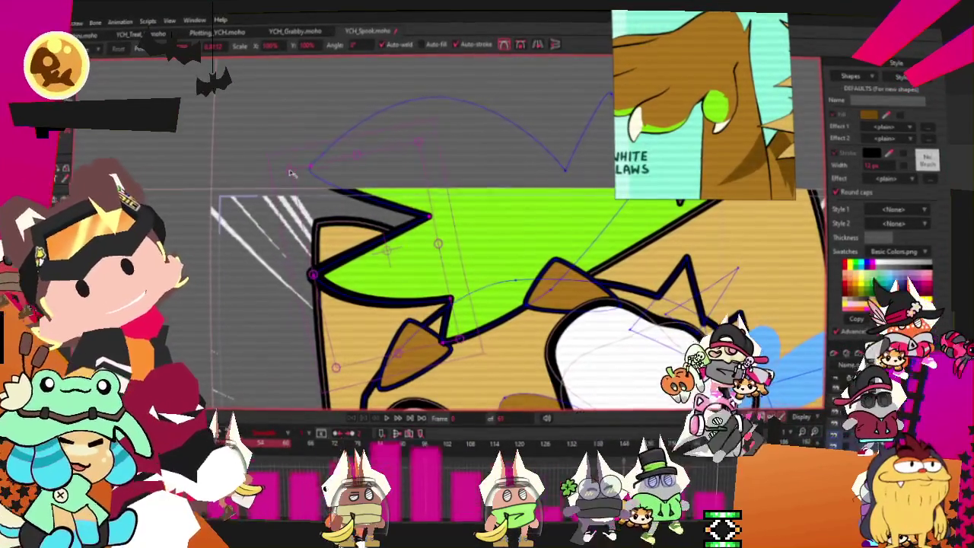
left_click_drag(415, 259, 395, 260)
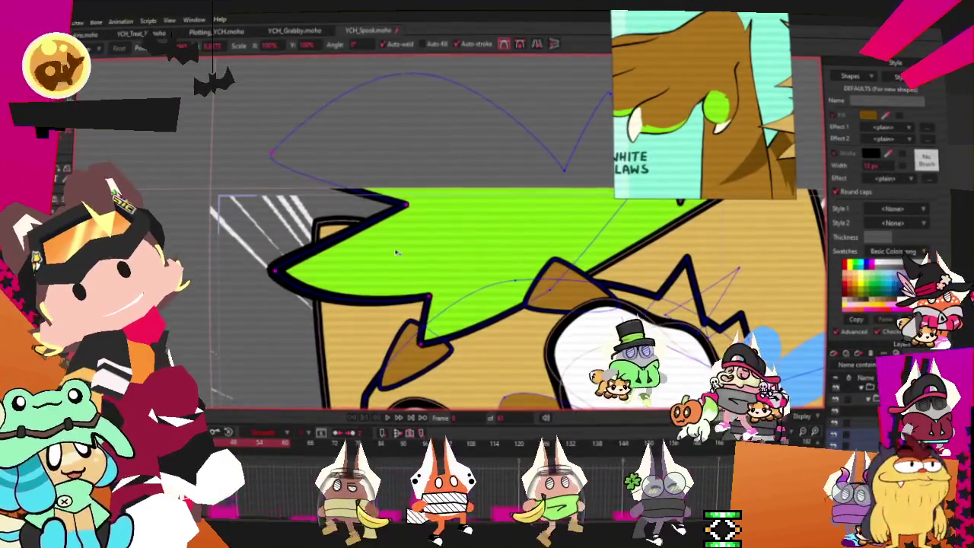
- Reposition the selection's pivot and pick a nearby head shape to adjust
left_click(276, 157)
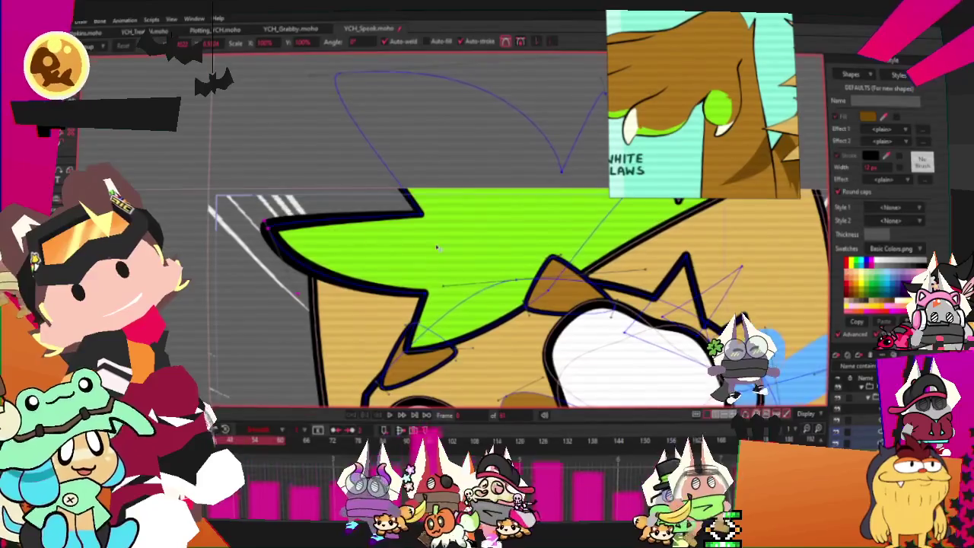
scroll(439, 231, "down", 2)
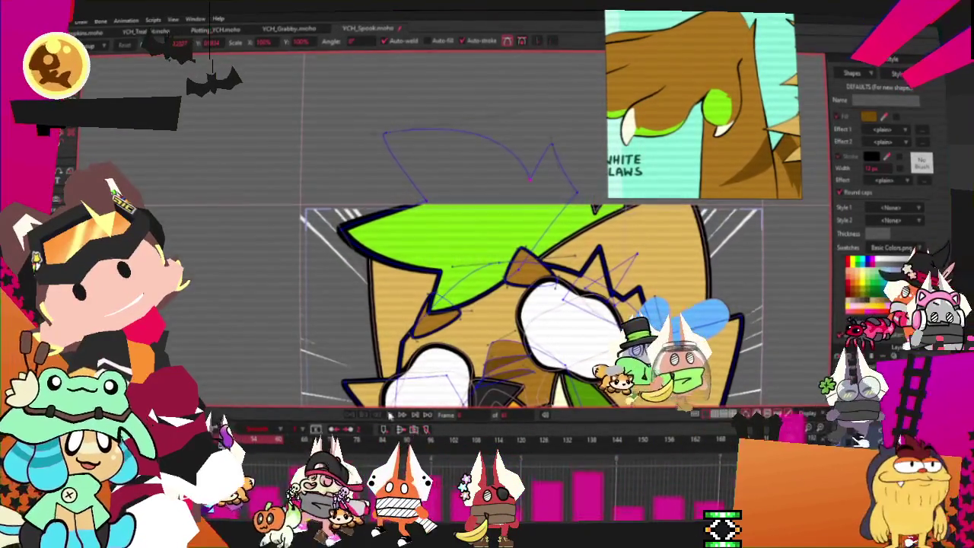
scroll(454, 257, "down", 3)
scroll(455, 257, "up", 1)
scroll(454, 257, "up", 1)
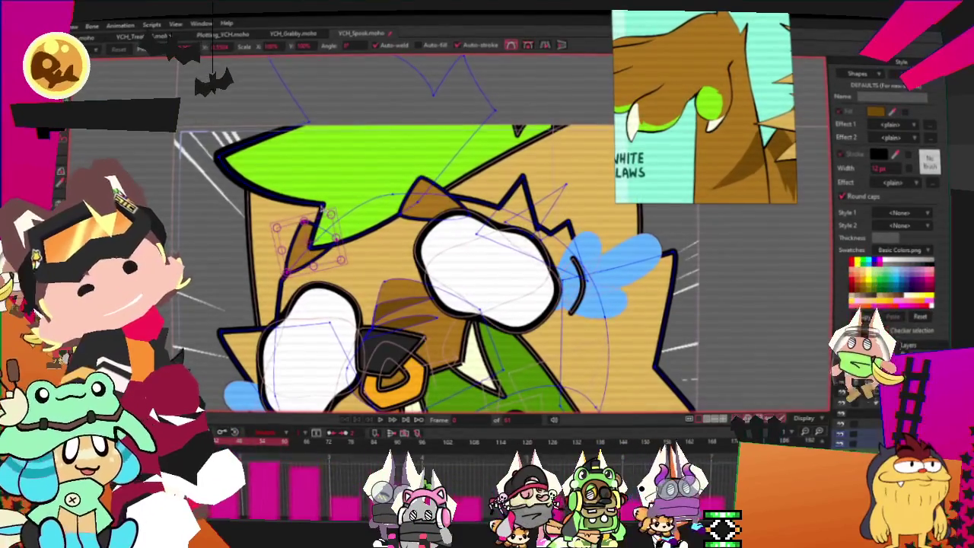
left_click(323, 204)
scroll(338, 283, "up", 3)
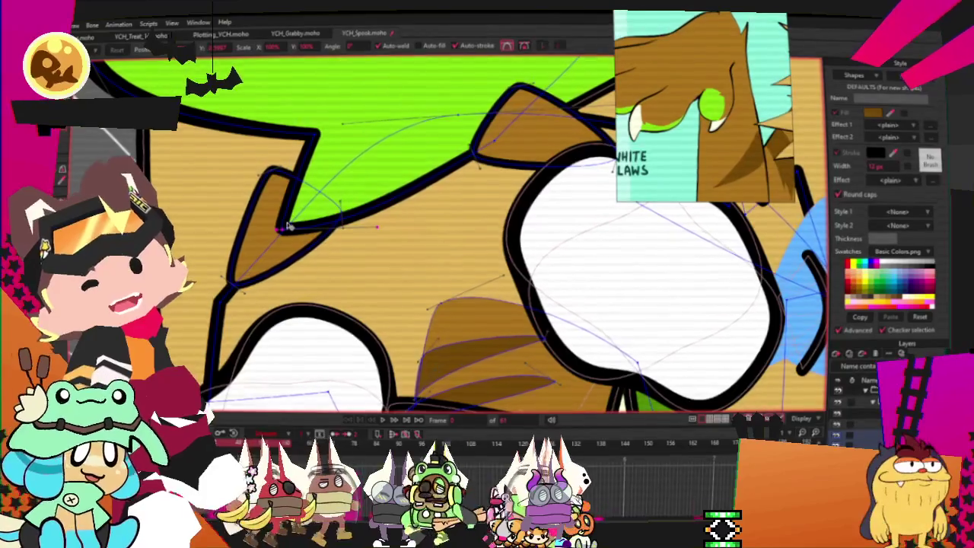
scroll(318, 219, "down", 2)
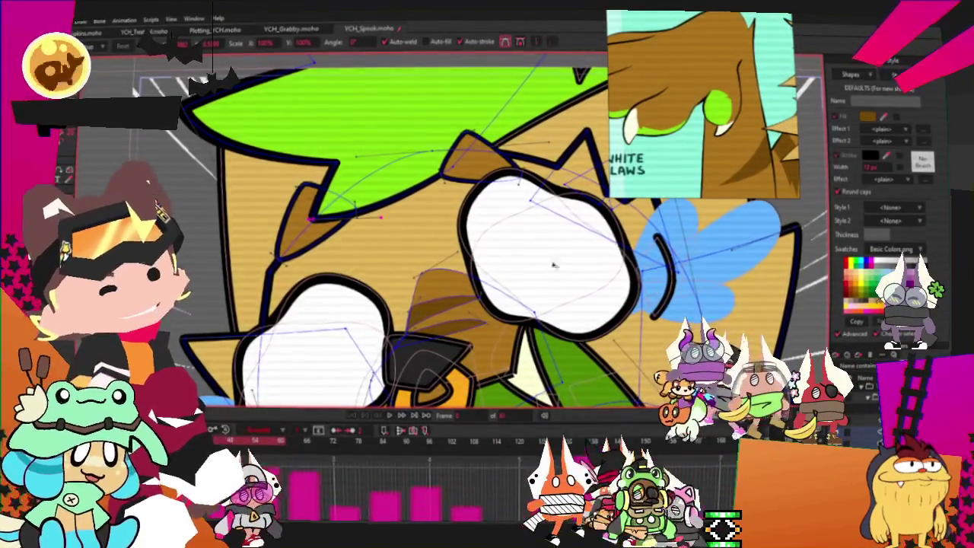
scroll(554, 265, "down", 5)
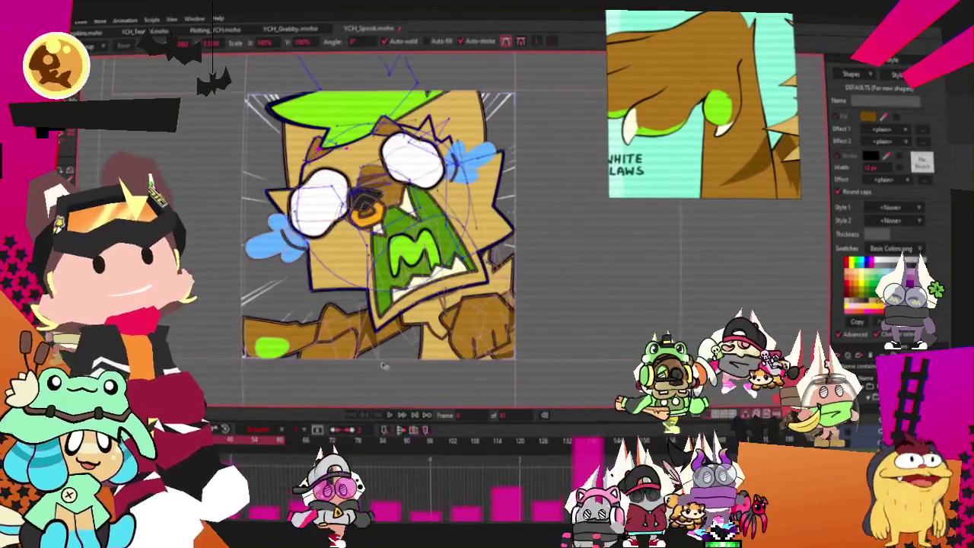
- Try a yellow fill on the eye, undo it to keep white, then open the File menu
scroll(656, 186, "down", 5)
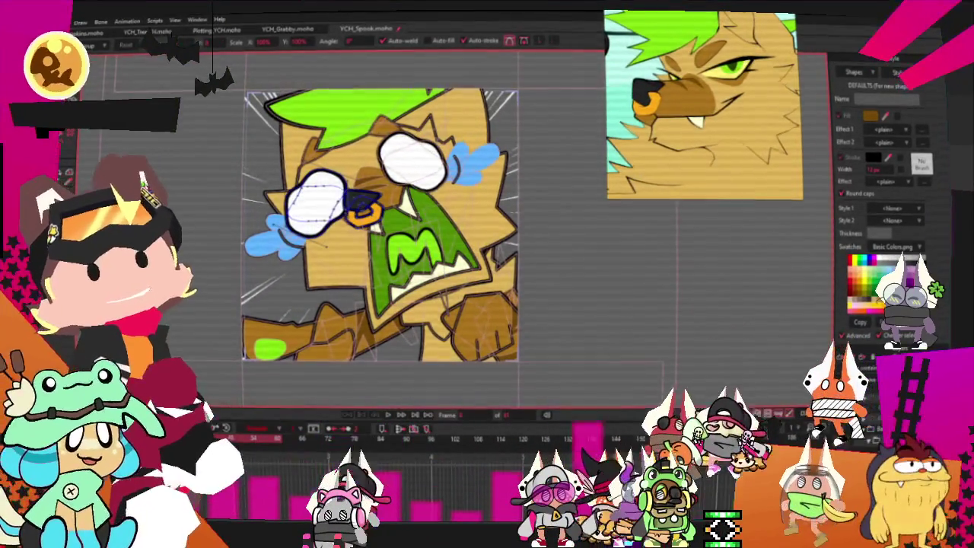
scroll(381, 229, "up", 3)
scroll(380, 229, "up", 2)
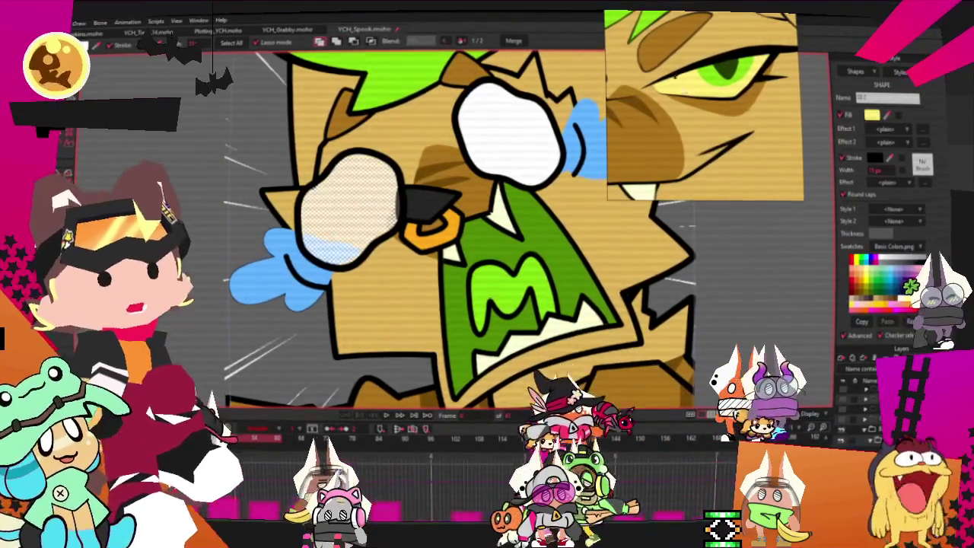
scroll(480, 201, "down", 3)
scroll(479, 201, "up", 3)
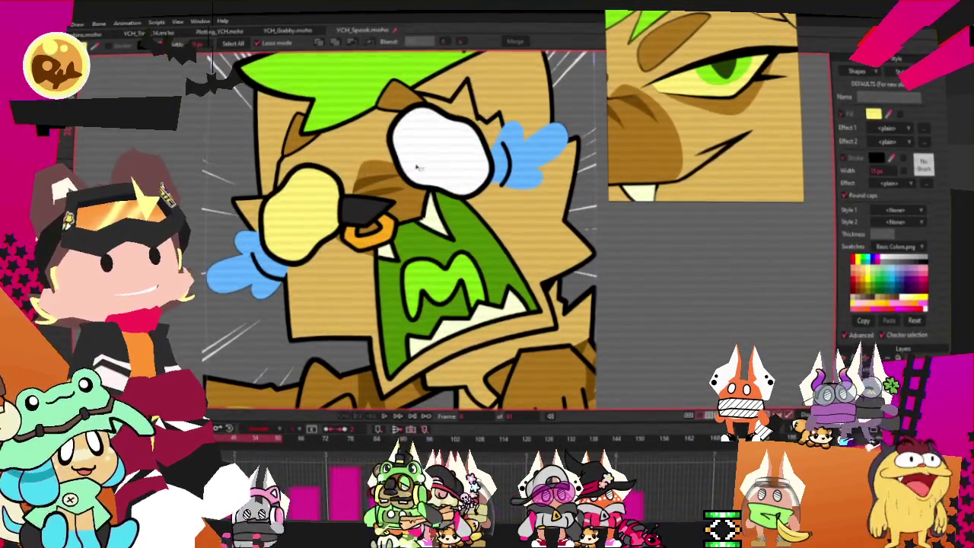
left_click(452, 231)
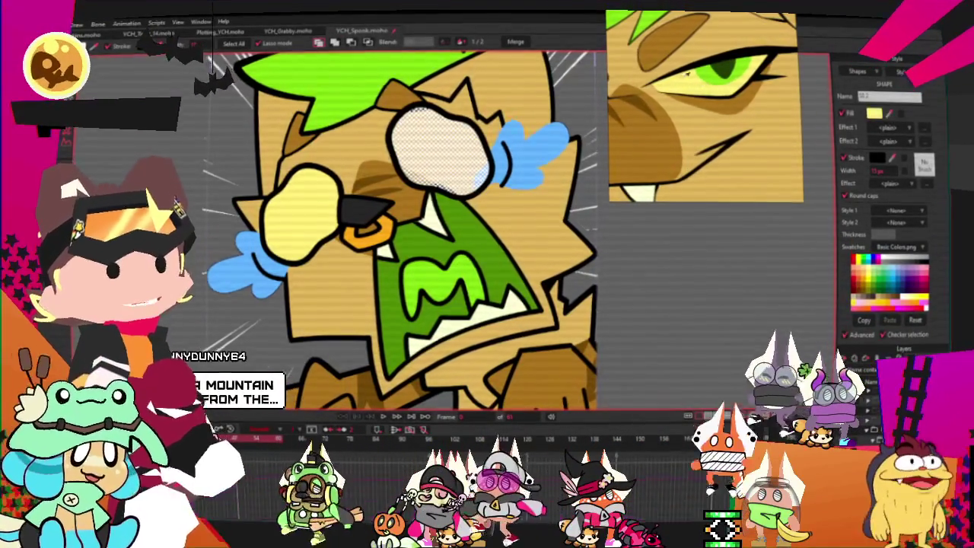
scroll(452, 229, "down", 3)
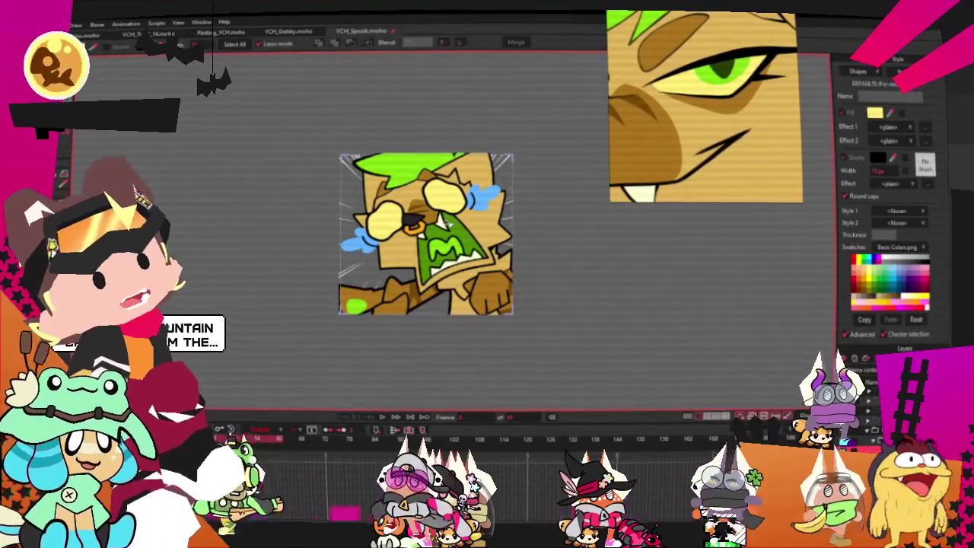
scroll(446, 221, "up", 1)
key("ctrl+z")
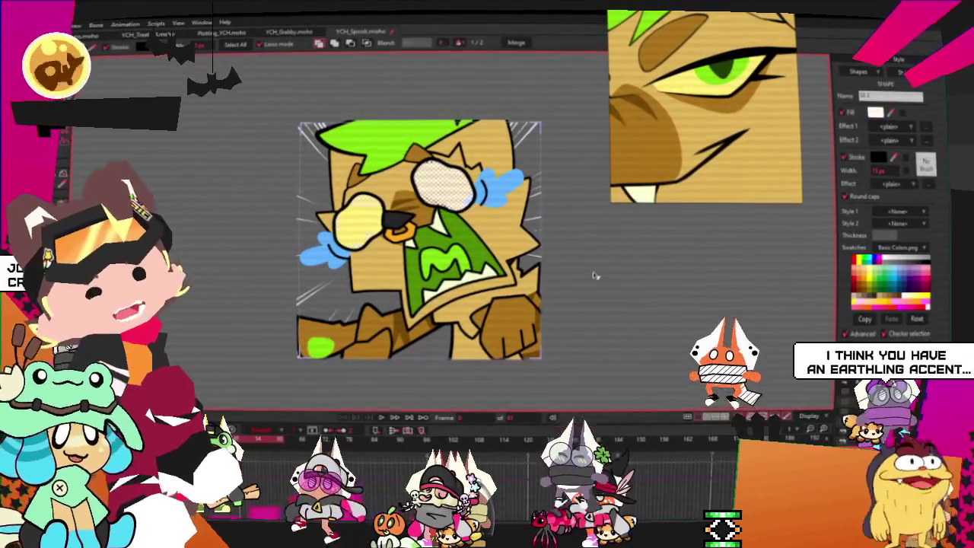
left_click(76, 25)
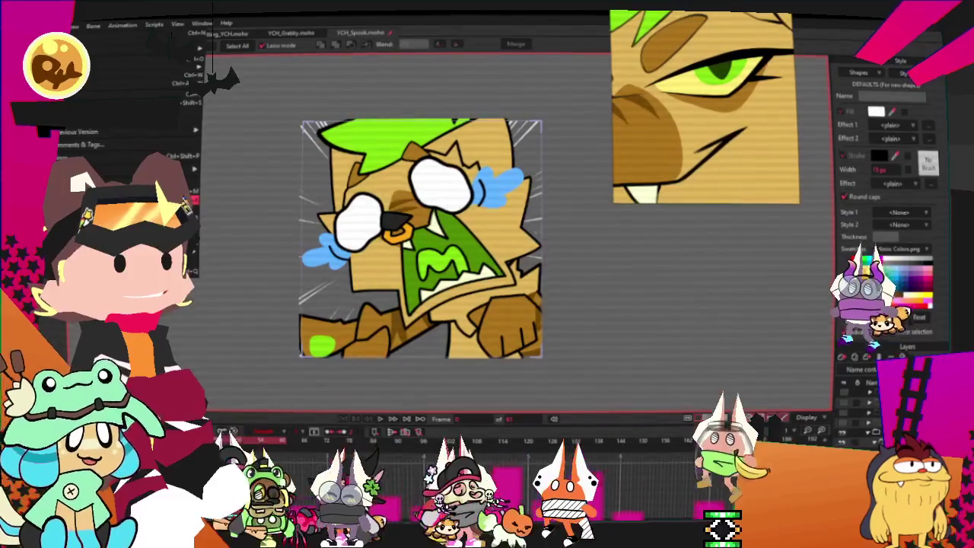
- Render the current frame with Ctrl+R, play the animation, and browse the File and Export menus
key("ctrl+r")
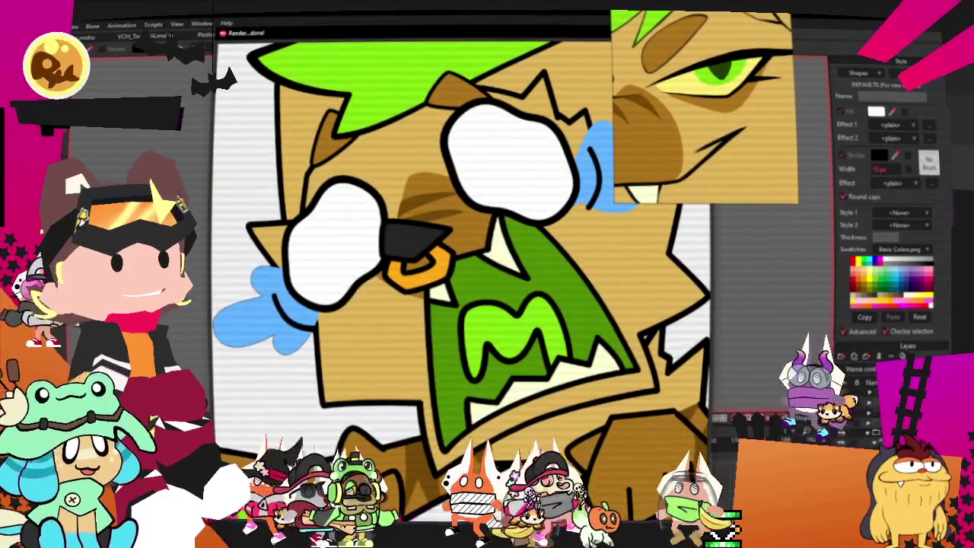
key("Escape")
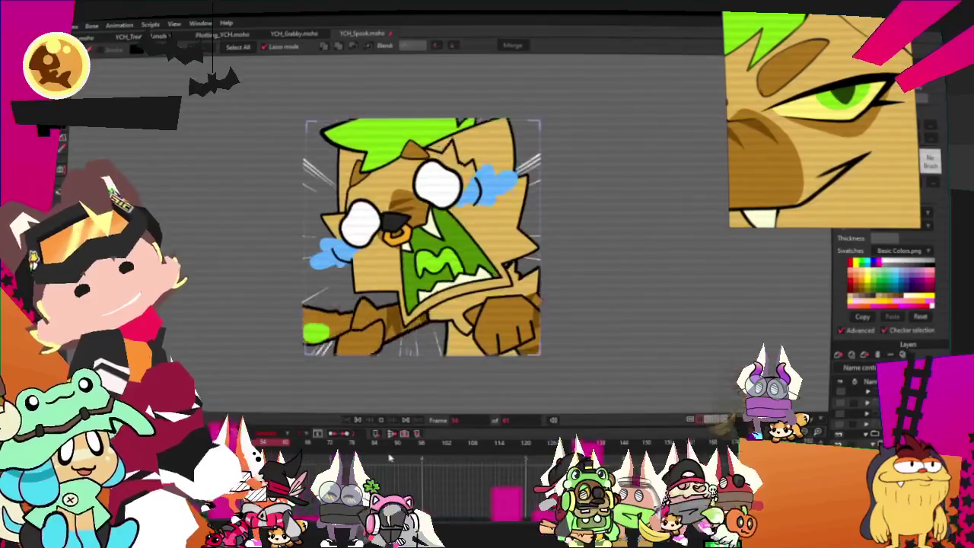
left_click(359, 423)
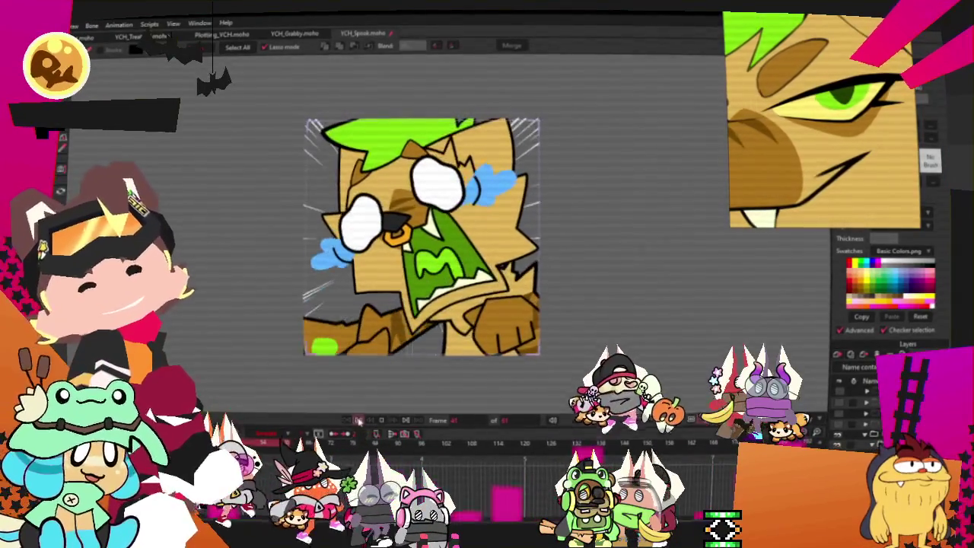
left_click(54, 24)
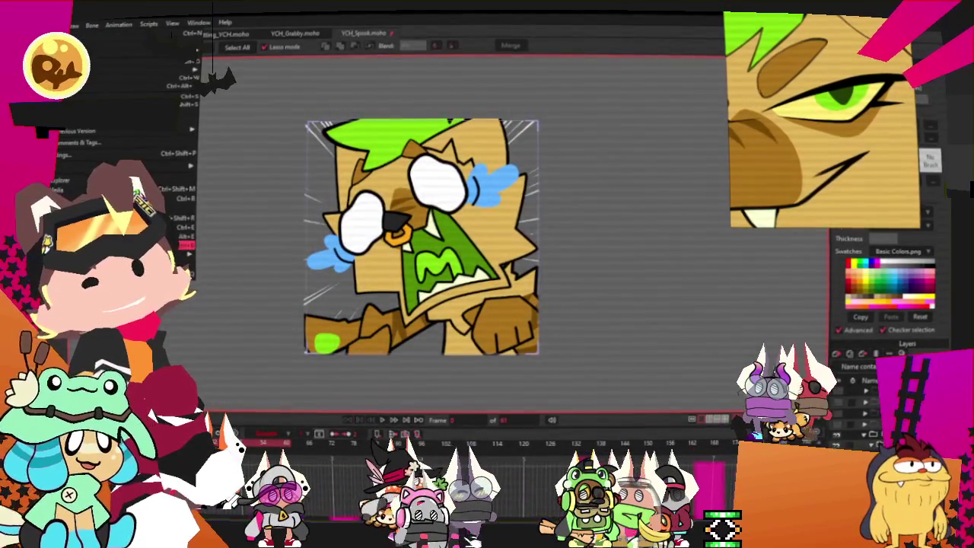
key("Escape")
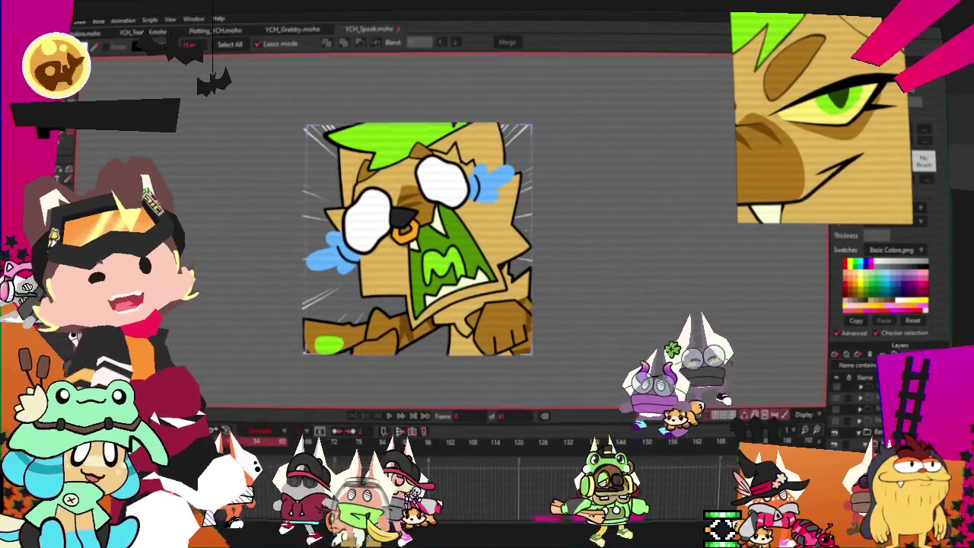
left_click(80, 21)
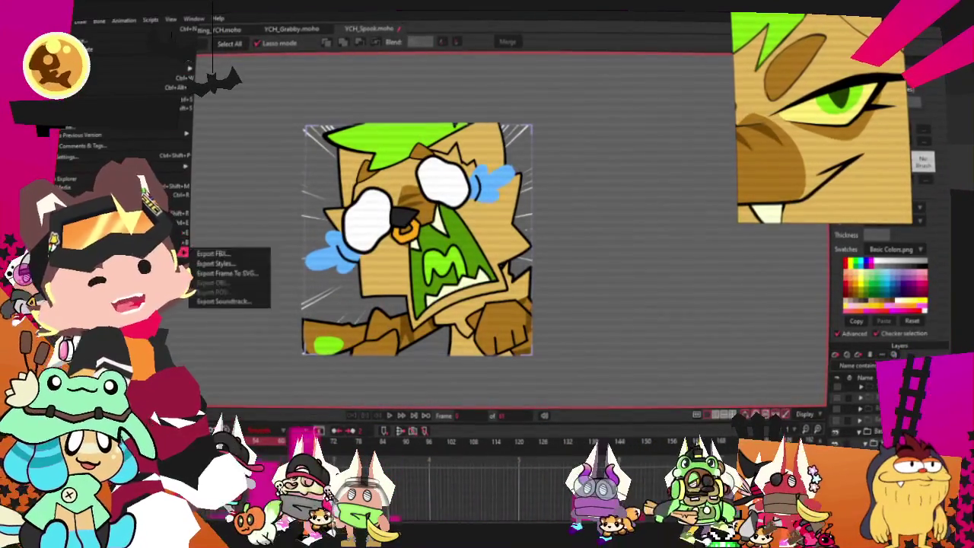
key("Escape")
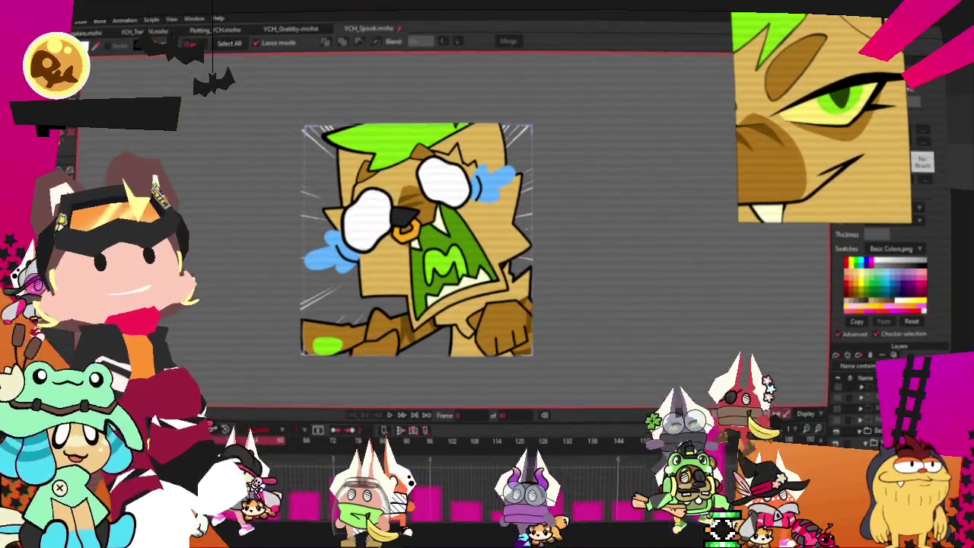